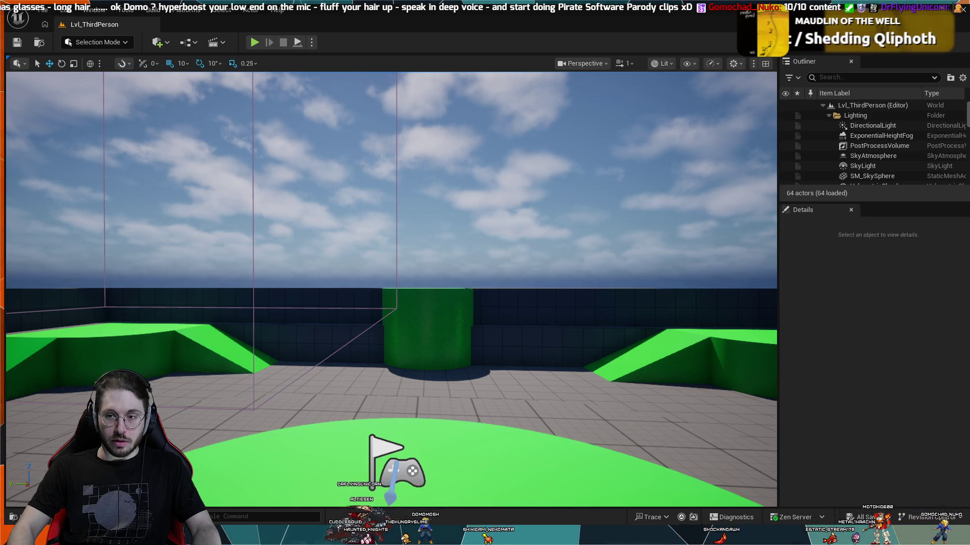
Step: Launch Play In Editor for Lvl_ThirdPerson from the level toolbar
left_click(252, 42)
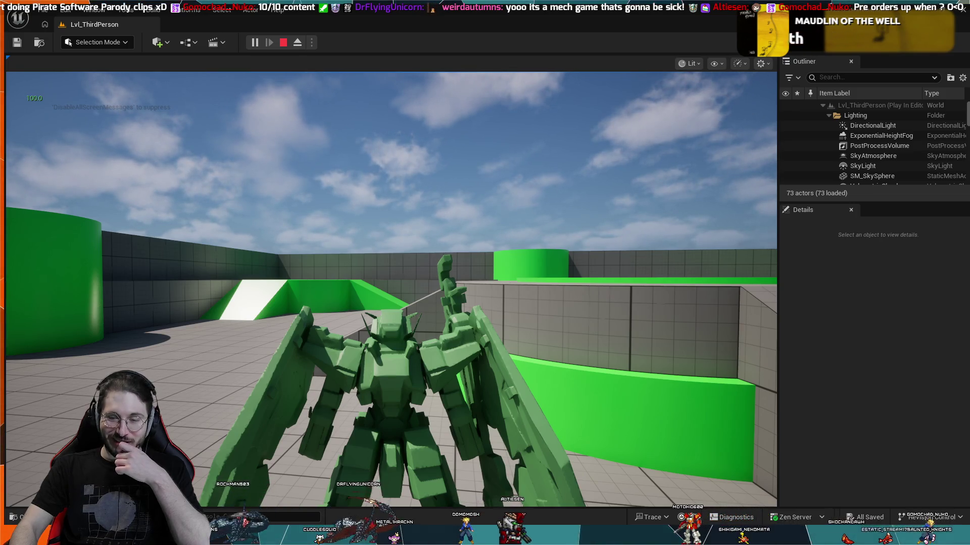
Step: Walk the mech up the green ramp, fly above the walls, then stop with Esc
left_click(388, 288)
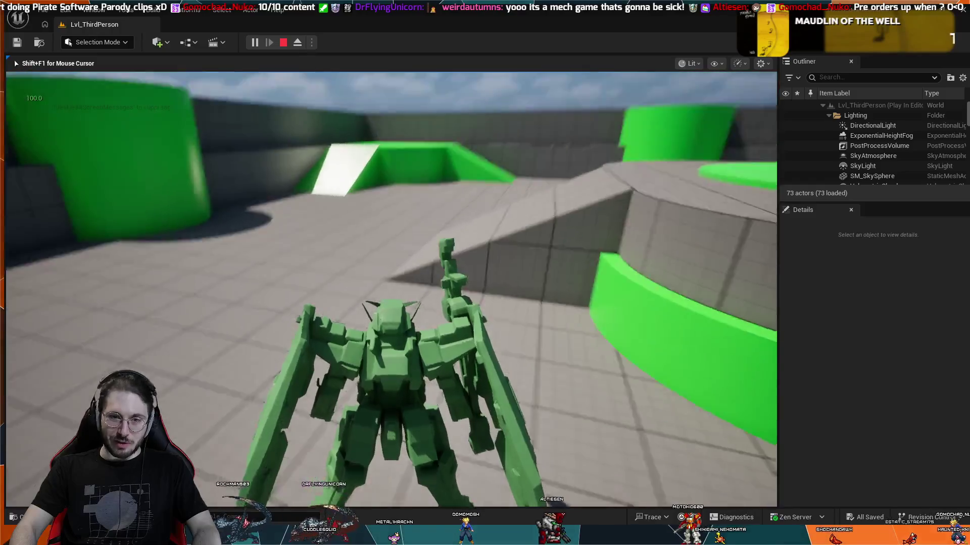
key("w")
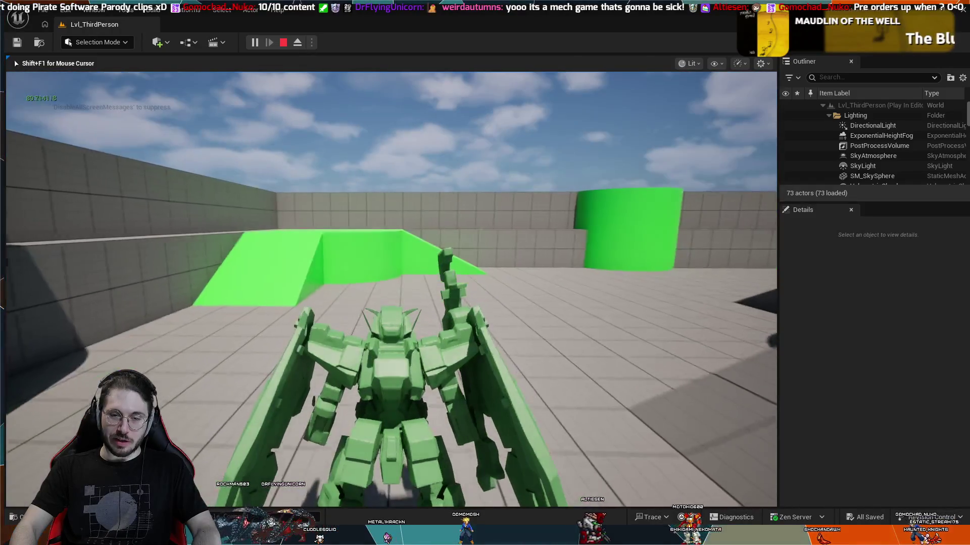
key("w")
key("w")
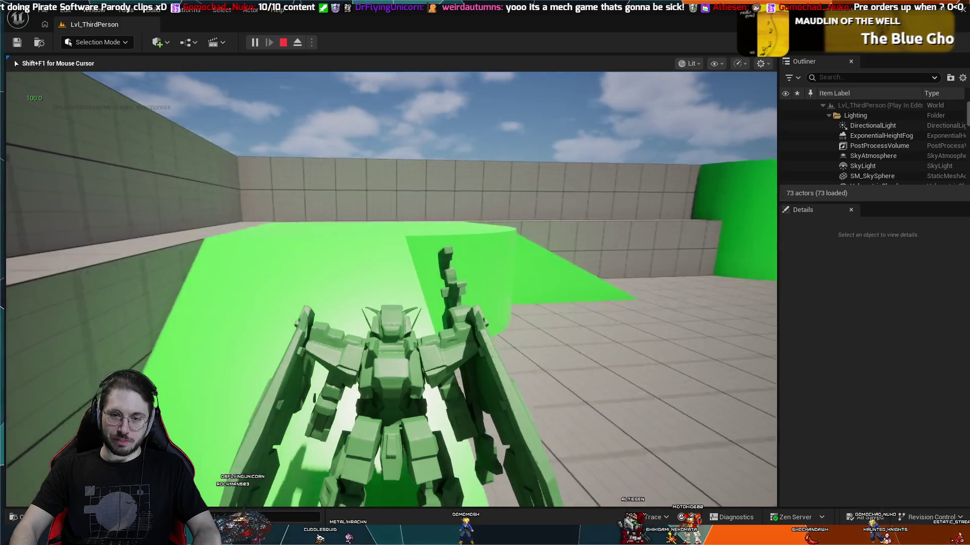
key("w")
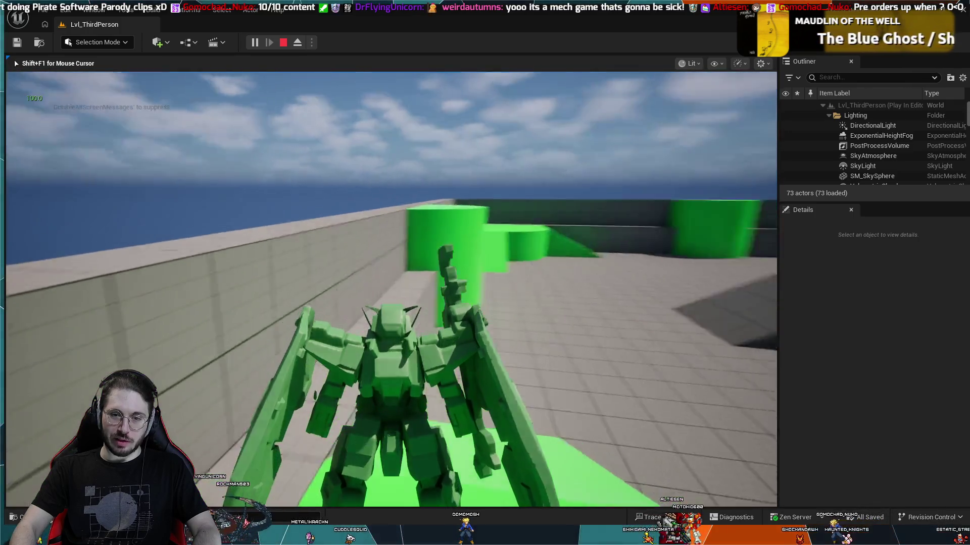
key("w")
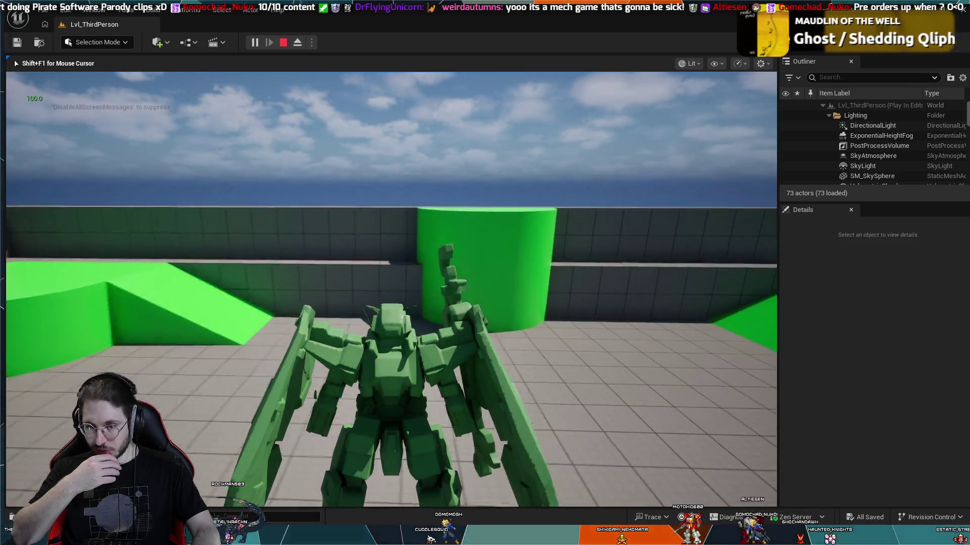
key("w")
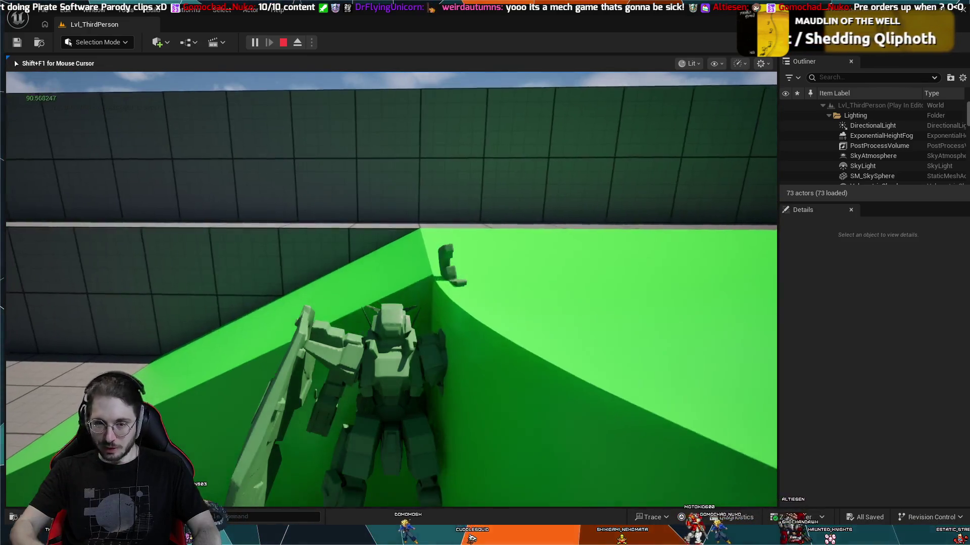
key("w")
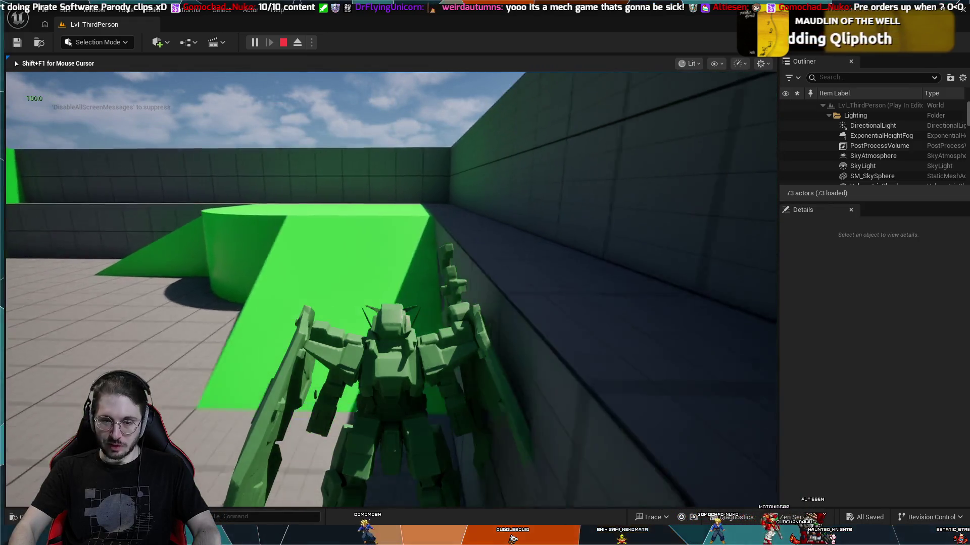
key("w")
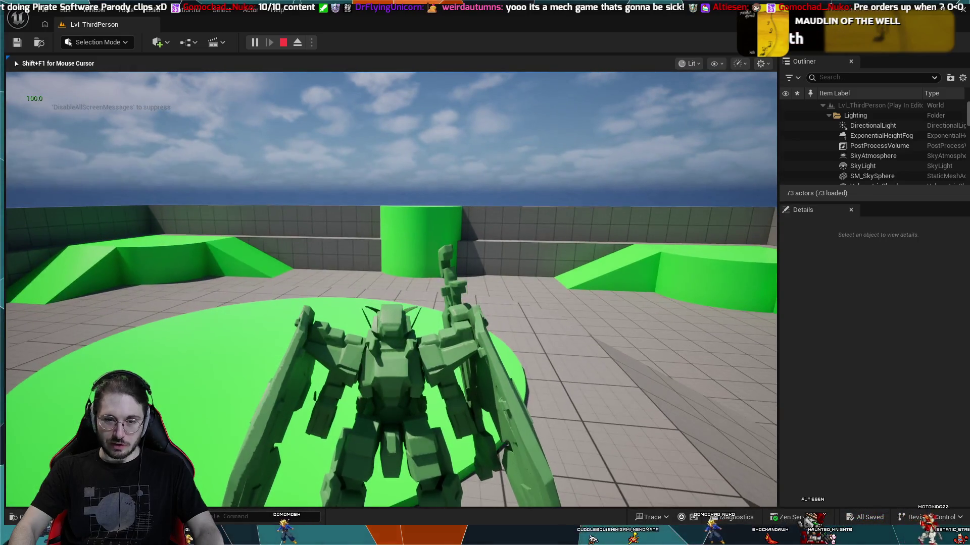
key("w")
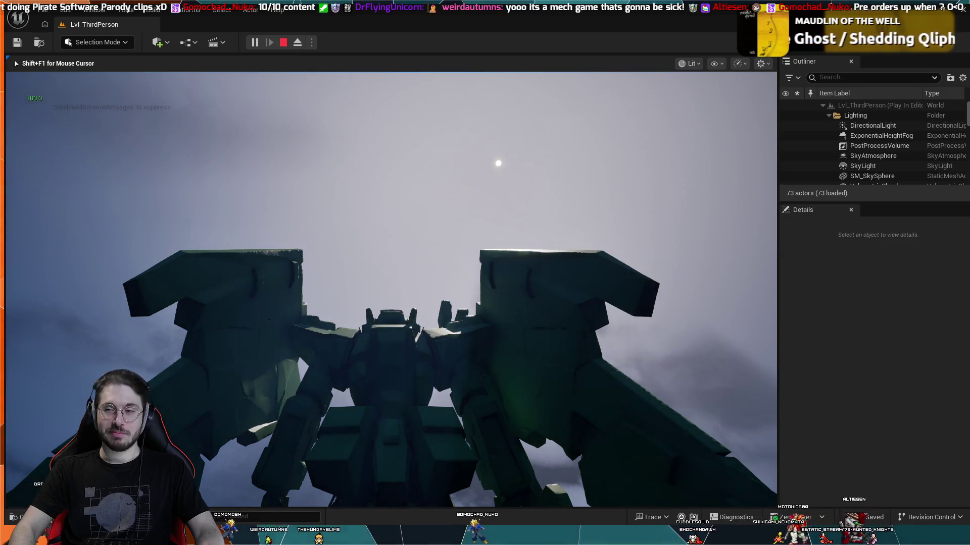
key("Escape")
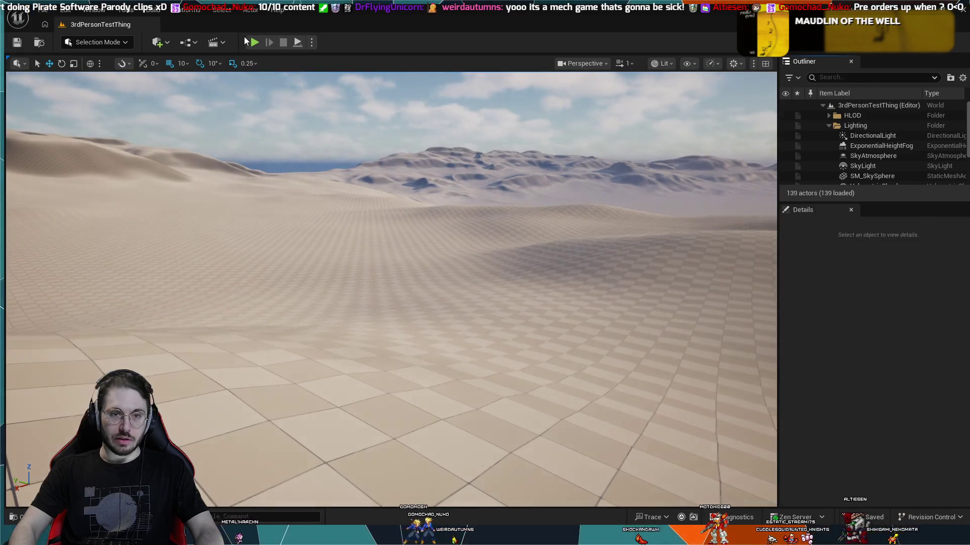
Step: Play the desert 3rdPersonTestThing level and give the game view mouse control
left_click(254, 42)
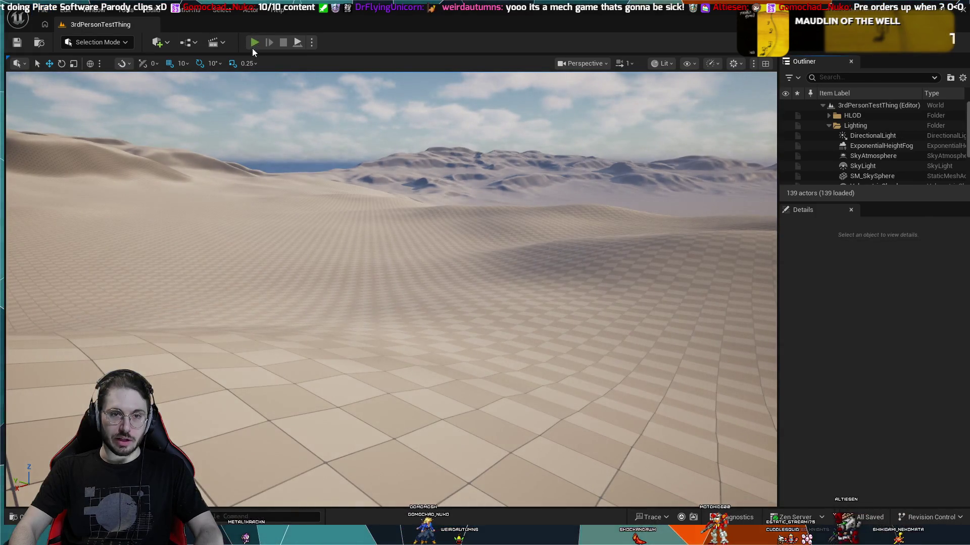
left_click(392, 288)
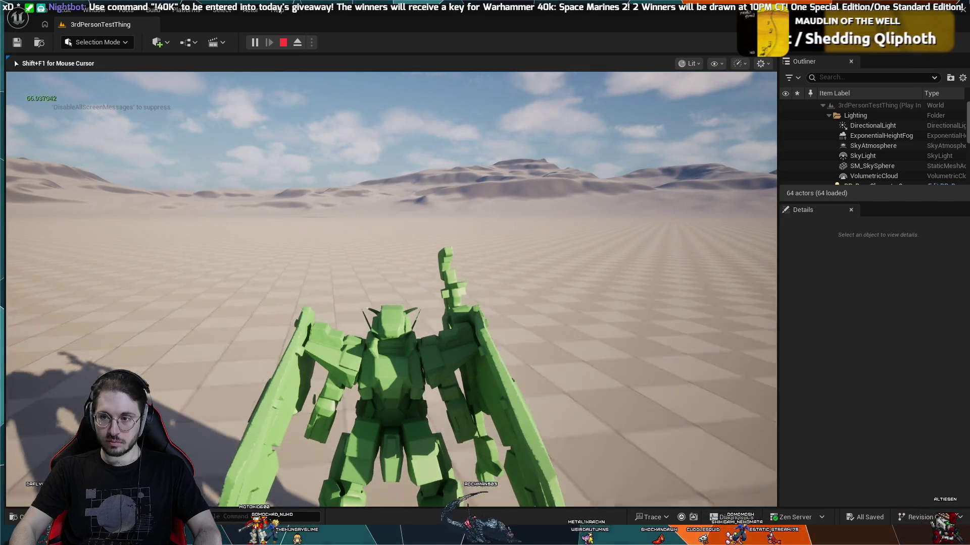
Step: End the desert 3rdPersonTestThing play session with Esc
key("Escape")
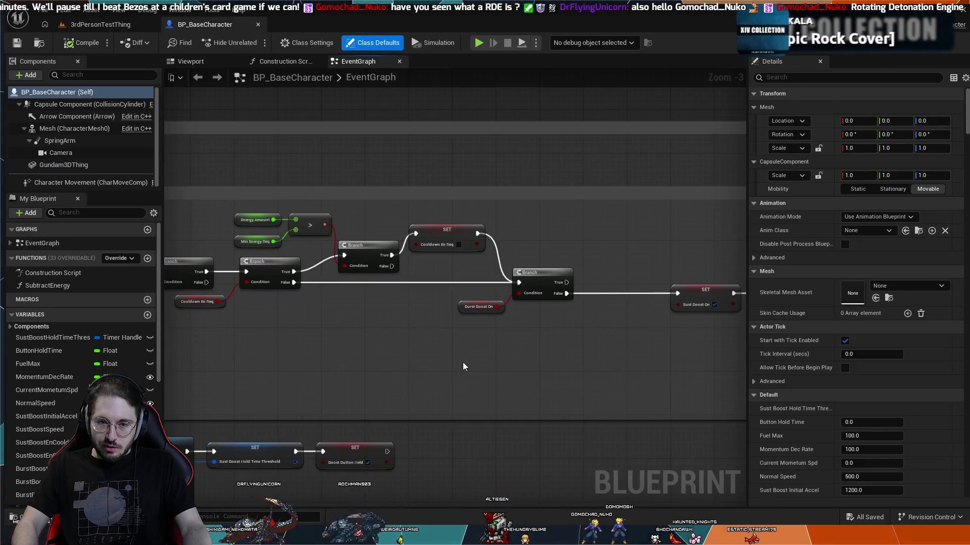
Step: Pan and zoom over the Sustained Boost, Set Timer and Burst Boost nodes
left_click_drag(382, 356, 488, 339)
scroll(487, 339, "up", 1)
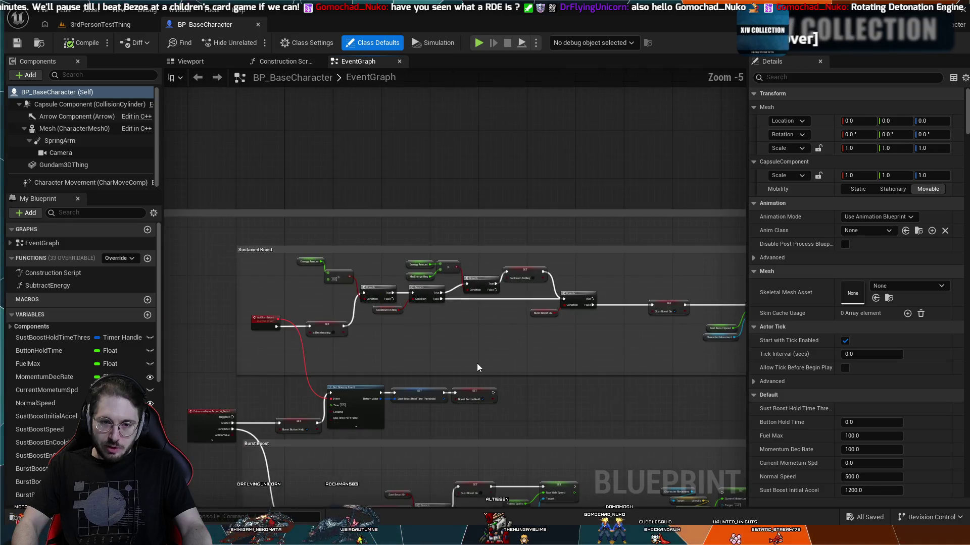
scroll(477, 362, "down", 2)
left_click_drag(496, 327, 497, 324)
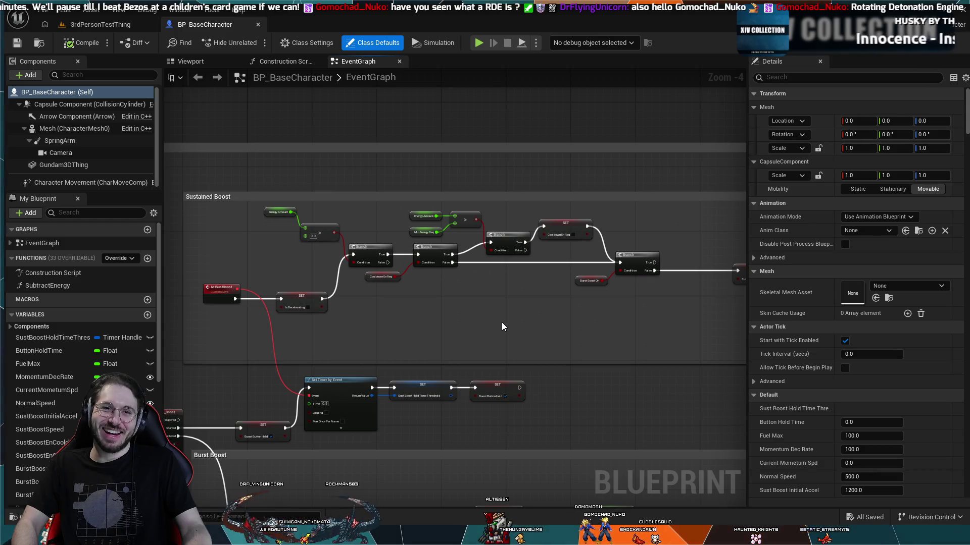
scroll(502, 322, "down", 1)
mouse_move(556, 278)
left_mouse_down()
mouse_move(562, 284)
mouse_move(494, 244)
left_mouse_up()
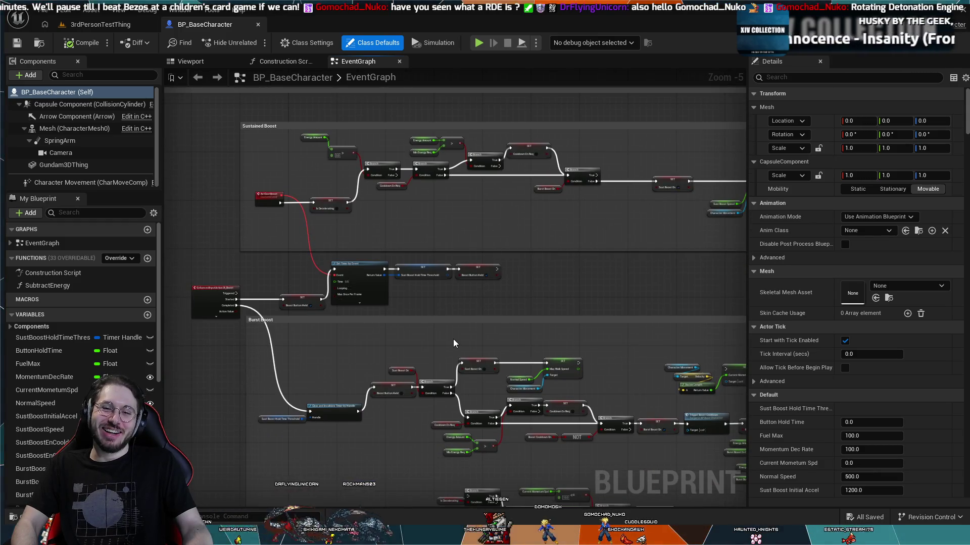
scroll(453, 338, "up", 2)
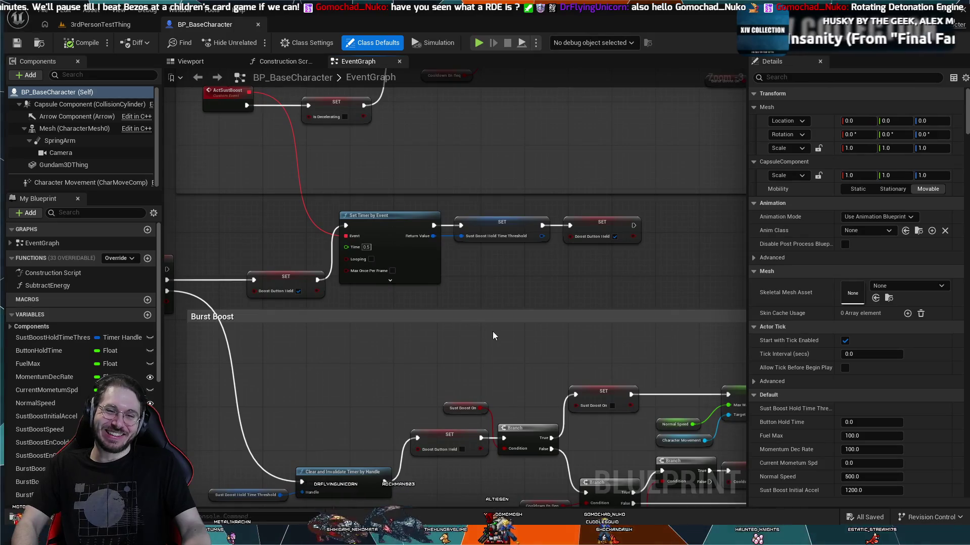
mouse_move(492, 336)
left_mouse_down()
mouse_move(586, 337)
mouse_move(529, 346)
mouse_move(579, 357)
left_mouse_up()
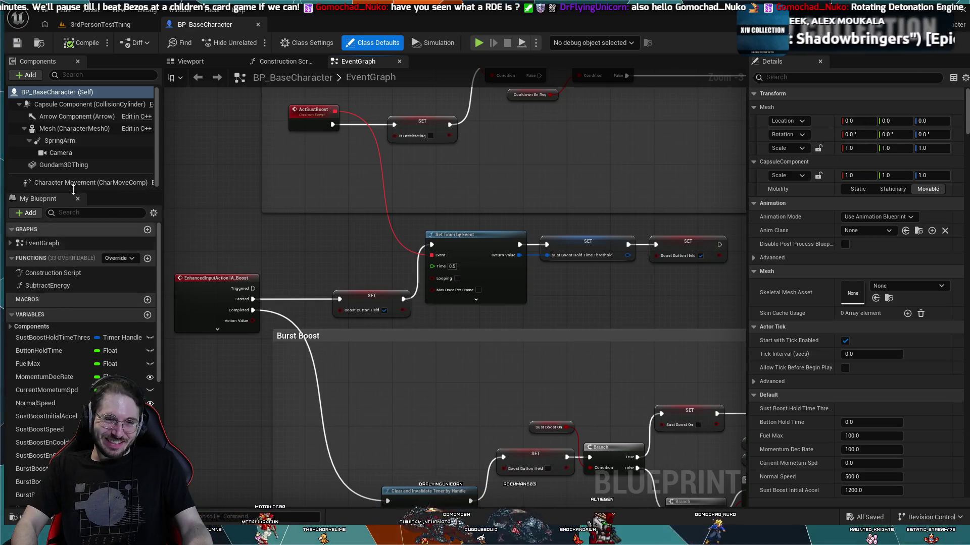
scroll(432, 290, "down", 2)
Step: Zoom out and pan across the graph to the deceleration node group
mouse_move(432, 289)
left_mouse_down()
mouse_move(550, 273)
mouse_move(502, 292)
mouse_move(470, 283)
mouse_move(465, 258)
mouse_move(607, 311)
left_mouse_up()
scroll(550, 272, "down", 1)
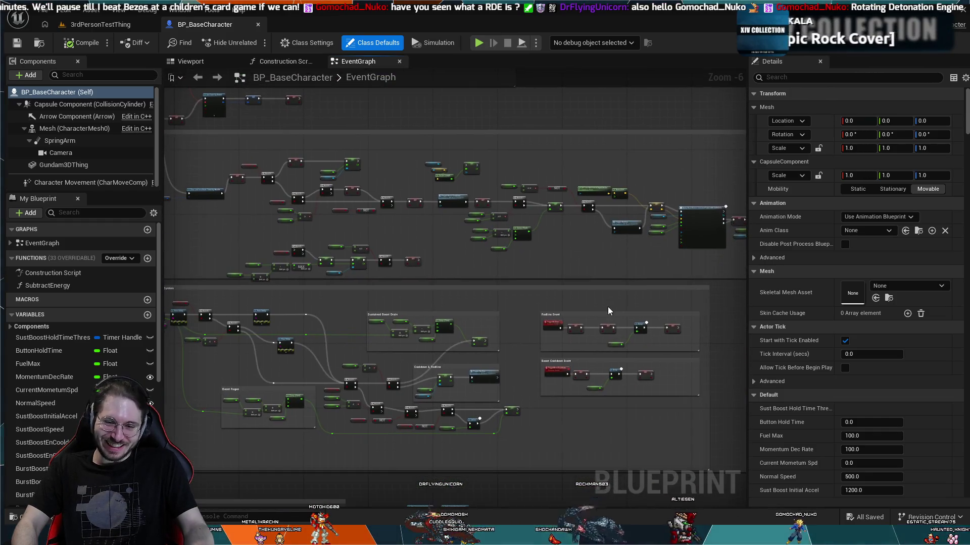
scroll(604, 264, "up", 2)
scroll(438, 247, "down", 2)
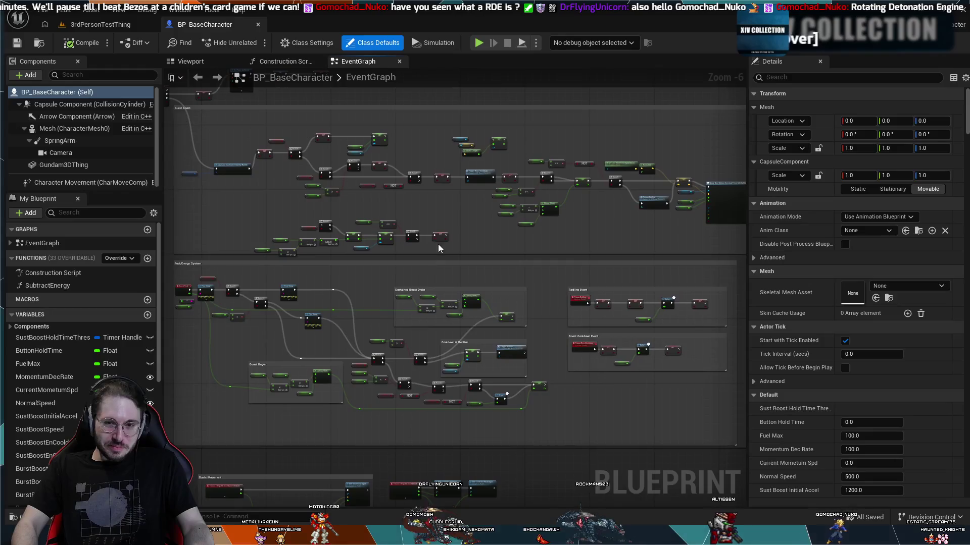
left_click_drag(320, 379, 537, 291)
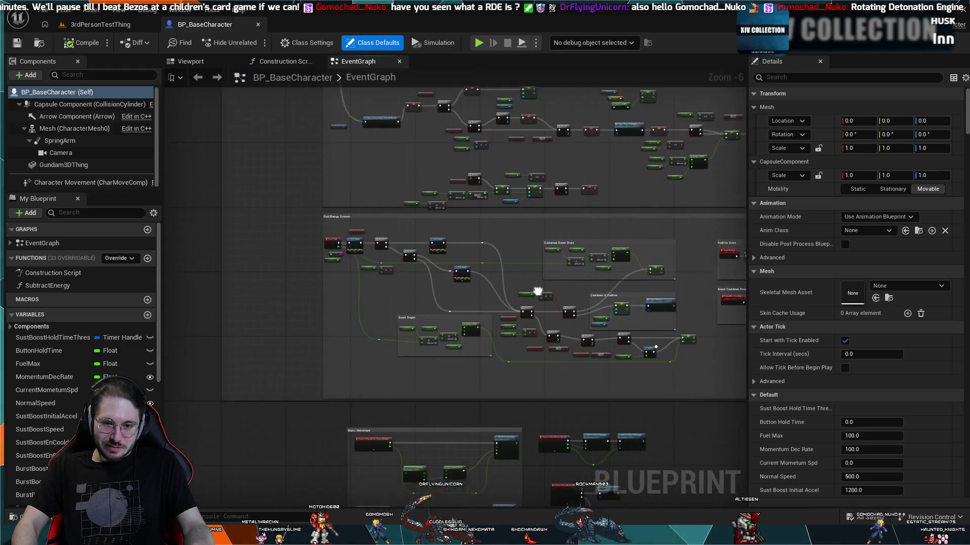
scroll(537, 291, "up", 4)
mouse_move(441, 227)
left_mouse_down()
mouse_move(436, 327)
mouse_move(425, 319)
mouse_move(538, 411)
left_mouse_up()
scroll(444, 360, "up", 1)
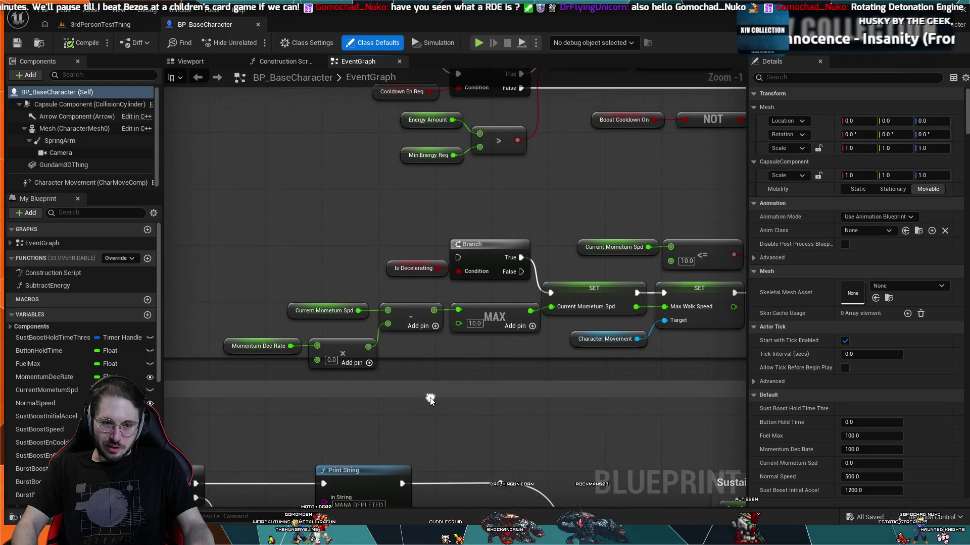
Step: Center the Branch, SET and MAX deceleration nodes in the view
scroll(407, 389, "up", 1)
left_click_drag(363, 411, 409, 425)
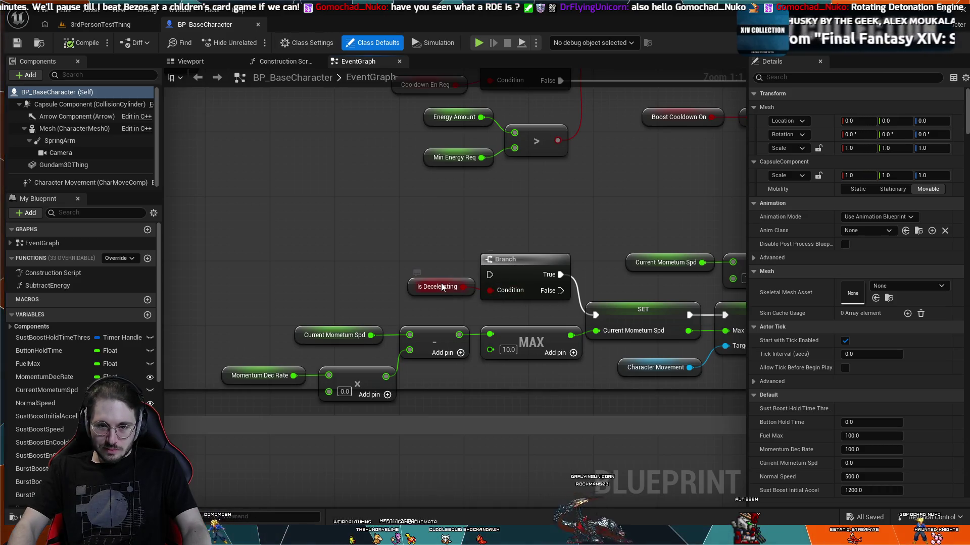
left_click_drag(440, 280, 441, 288)
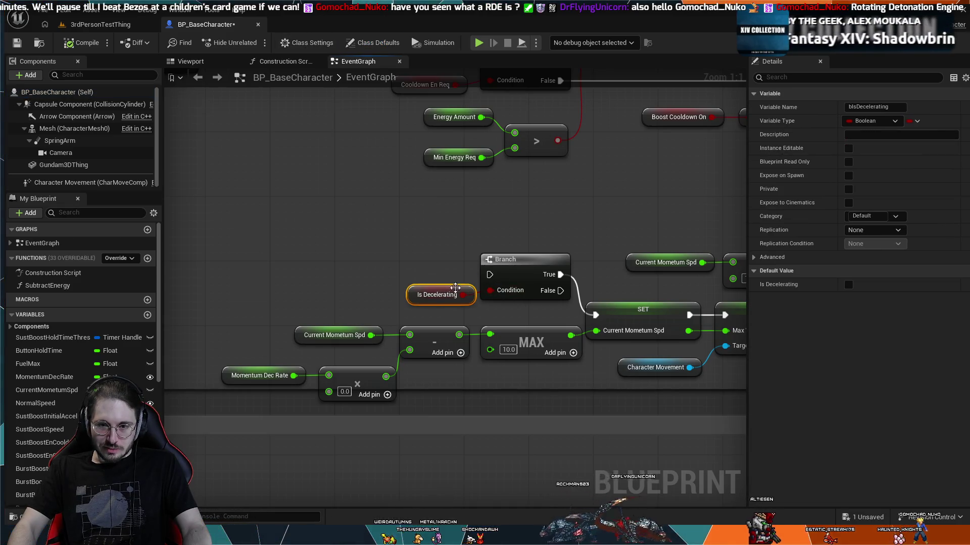
scroll(437, 401, "down", 3)
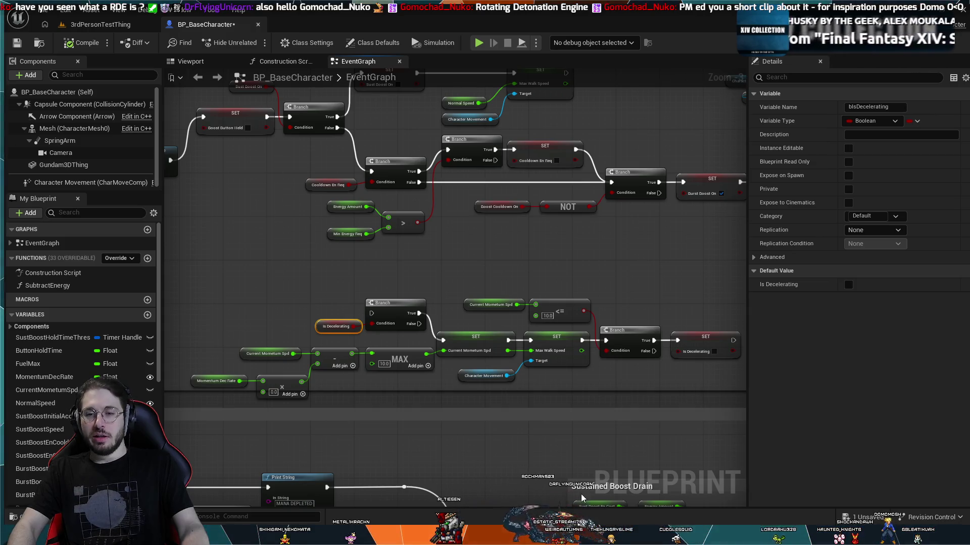
Step: Zoom and pan along the chain: subtract, MAX 10.0, SET Current Momentum Spd and Max Walk Speed
scroll(463, 415, "down", 1)
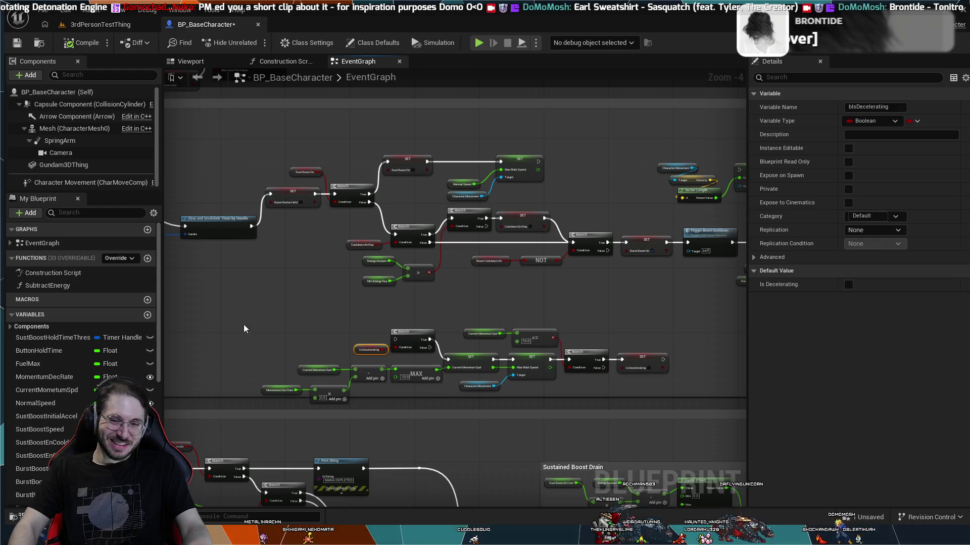
scroll(306, 327, "up", 1)
scroll(306, 327, "up", 2)
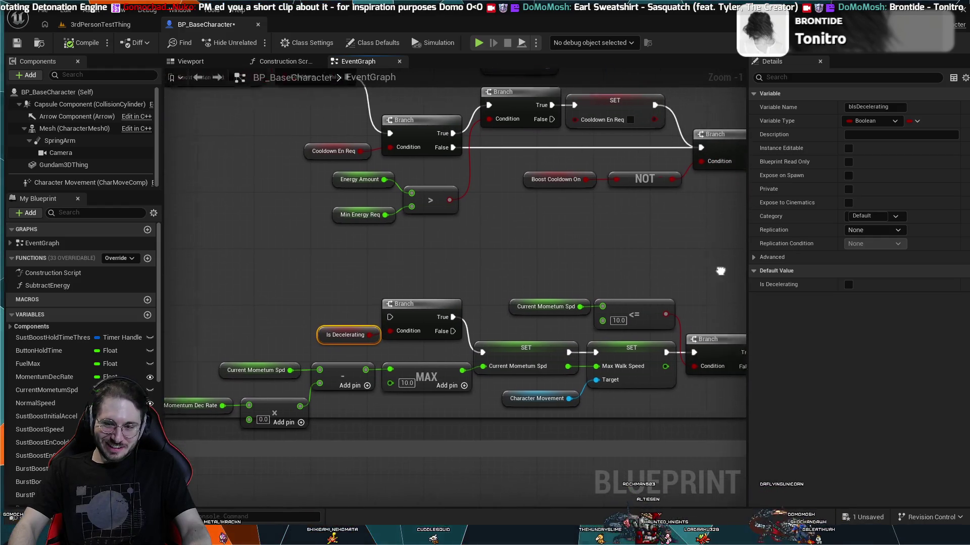
scroll(609, 253, "down", 3)
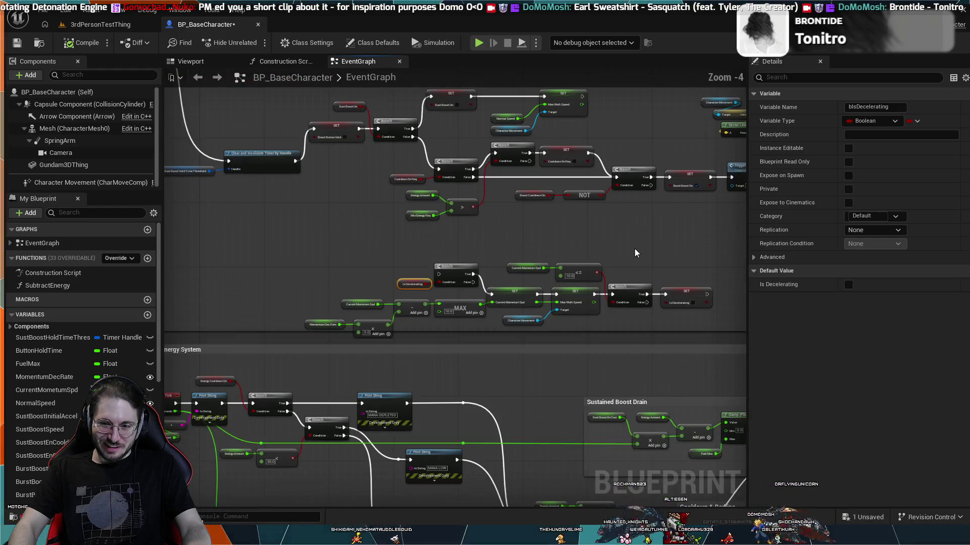
scroll(268, 383, "up", 3)
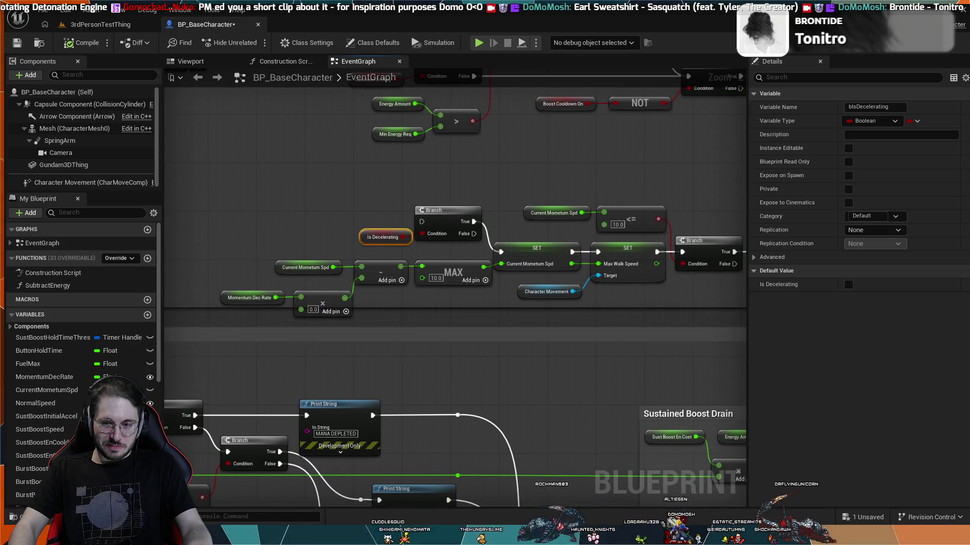
left_click_drag(350, 352, 343, 359)
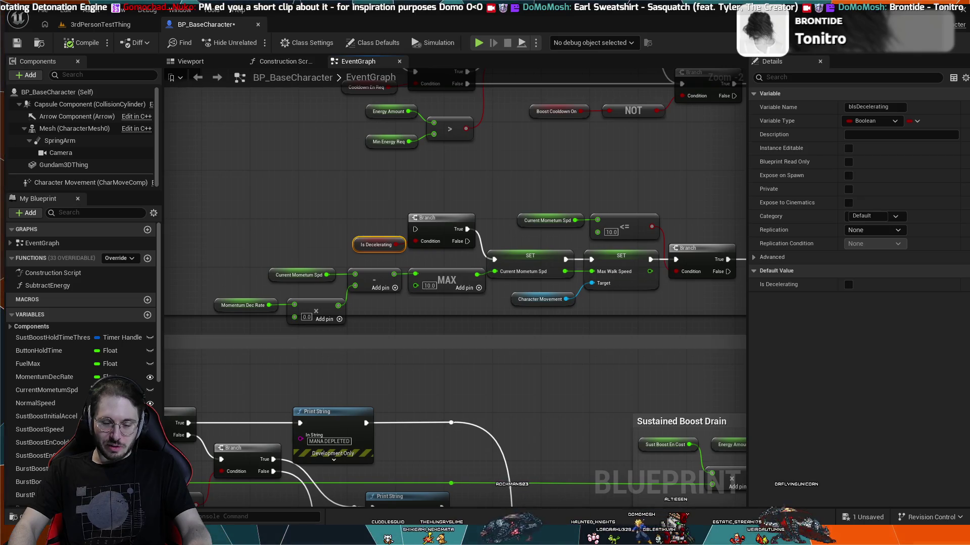
left_click_drag(285, 309, 267, 332)
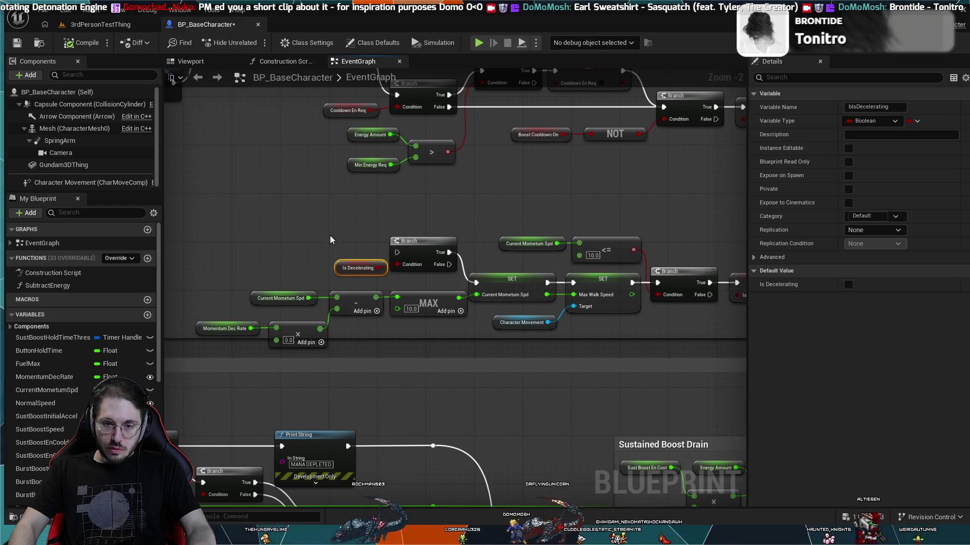
scroll(330, 240, "down", 1)
scroll(471, 244, "down", 1)
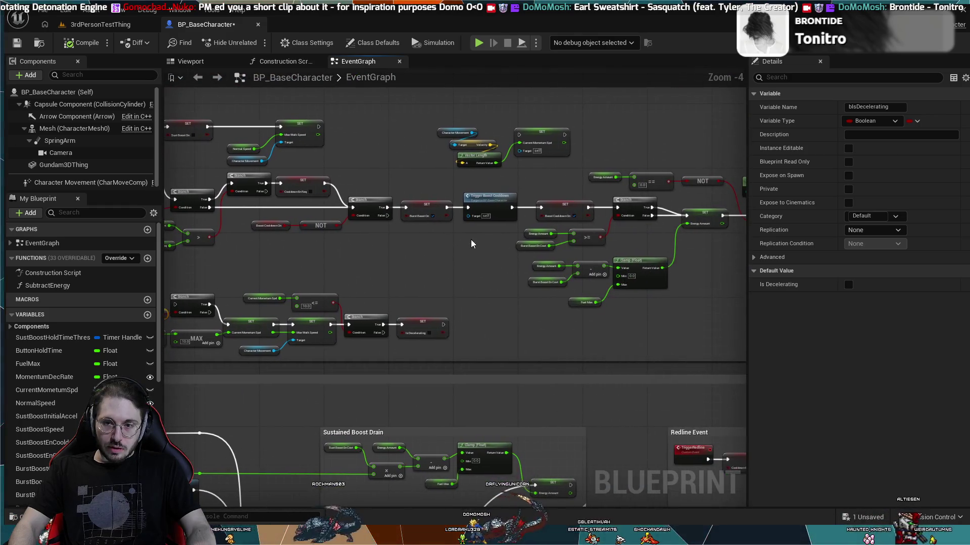
Step: Marquee-select the Branch, MAX and SET deceleration nodes and drag them into empty graph space
mouse_move(475, 275)
left_mouse_down()
mouse_move(353, 354)
mouse_move(172, 374)
left_mouse_up()
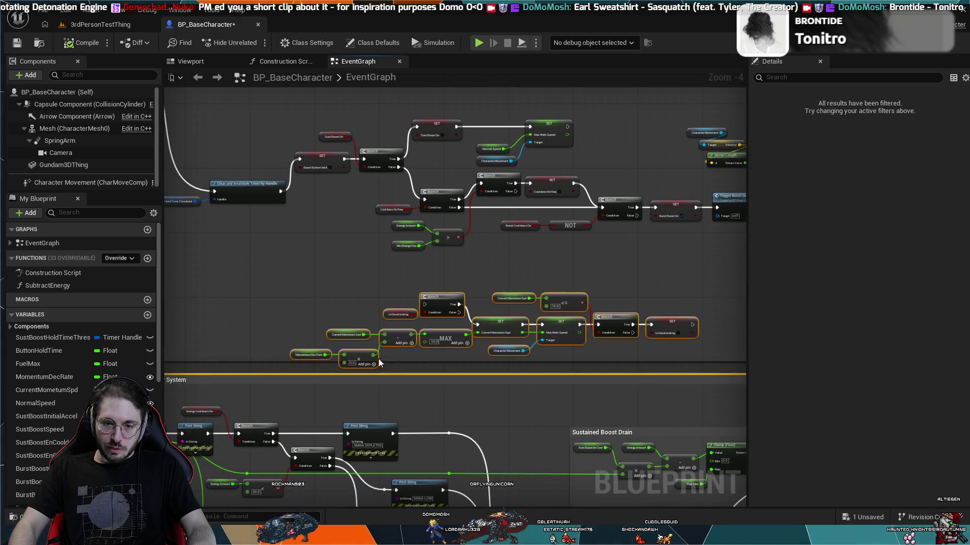
left_click(422, 265)
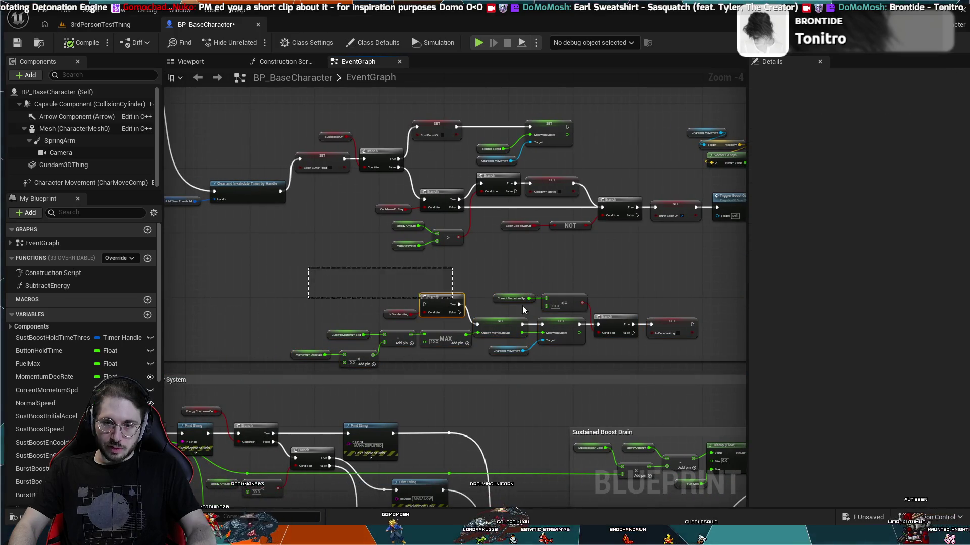
left_click_drag(523, 309, 674, 357)
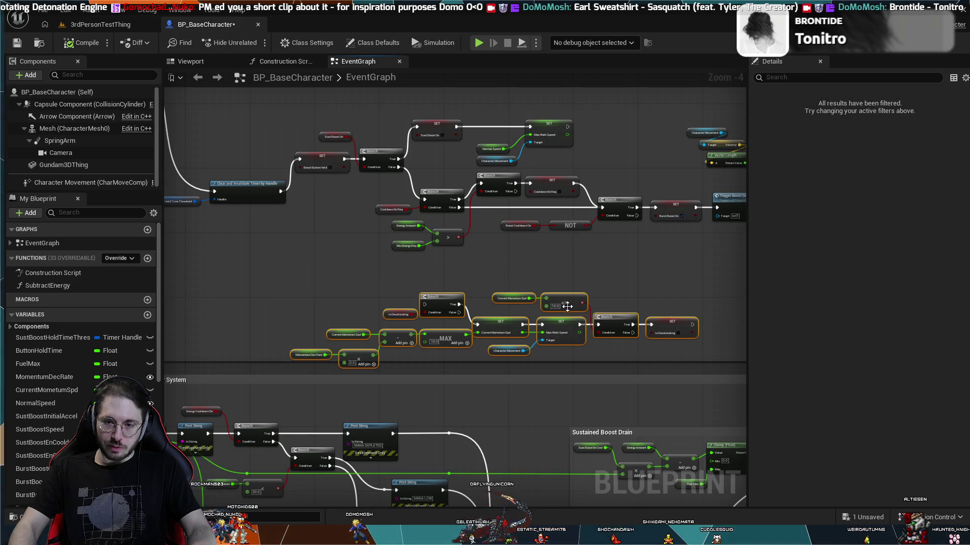
mouse_move(567, 306)
left_mouse_down()
mouse_move(698, 257)
mouse_move(840, 230)
mouse_move(716, 178)
left_mouse_up()
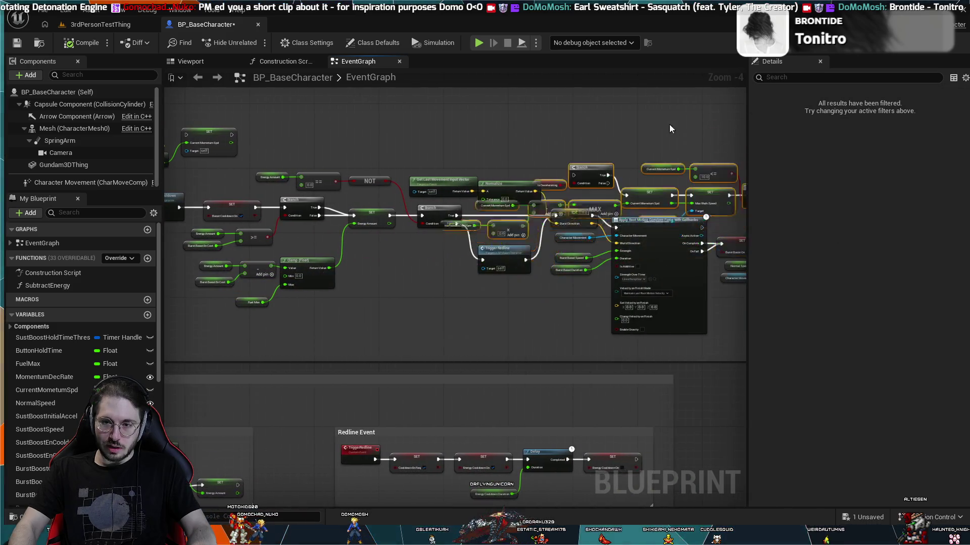
mouse_move(669, 124)
left_mouse_down()
mouse_move(622, 47)
mouse_move(525, 113)
mouse_move(557, 144)
mouse_move(432, 253)
left_mouse_up()
Step: Paste a new custom event above the deceleration nodes and name it StartDeceleration
left_click(420, 193)
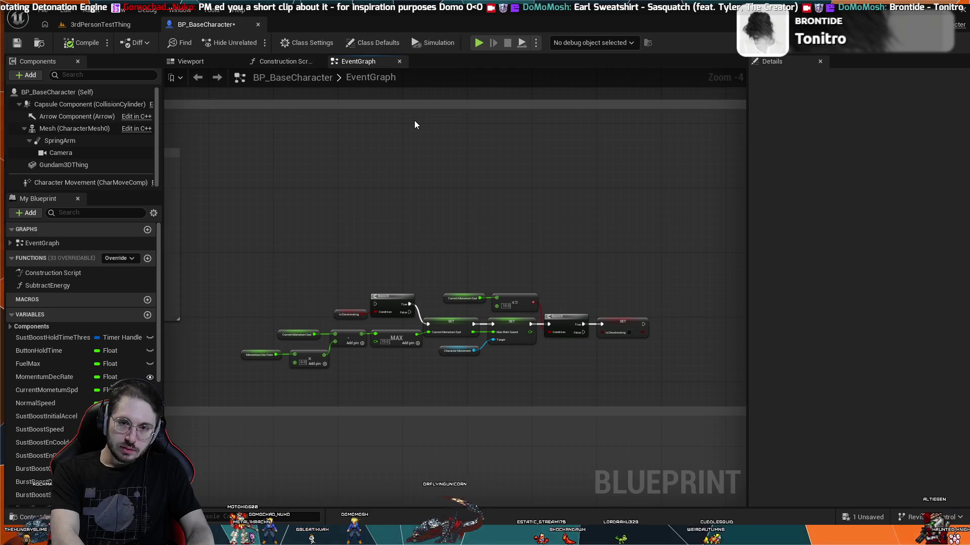
key("ctrl+v")
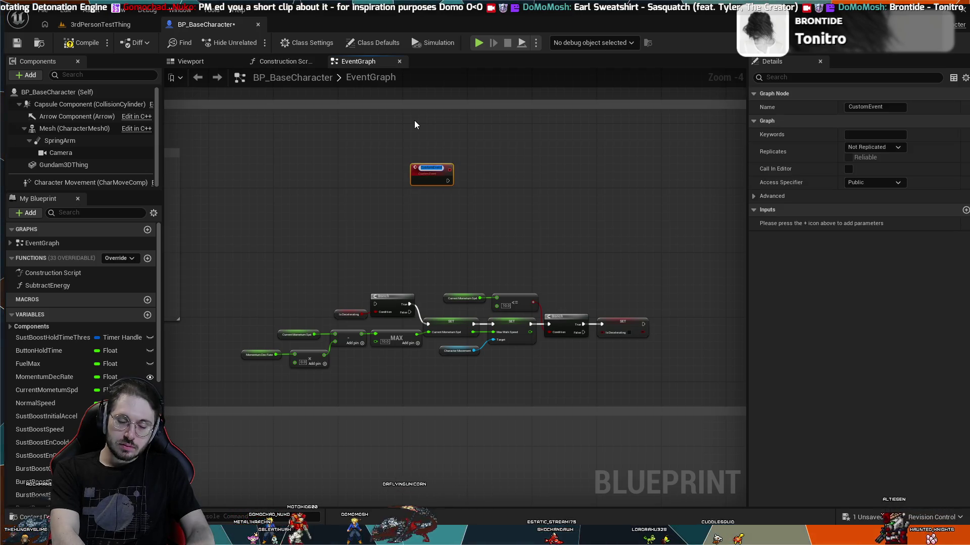
type("Start")
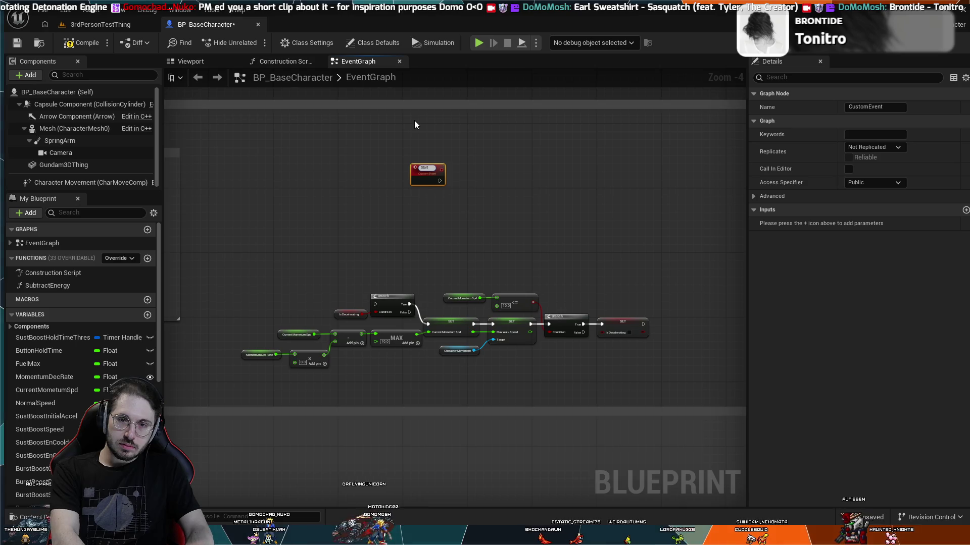
type("Bec")
scroll(444, 132, "up", 4)
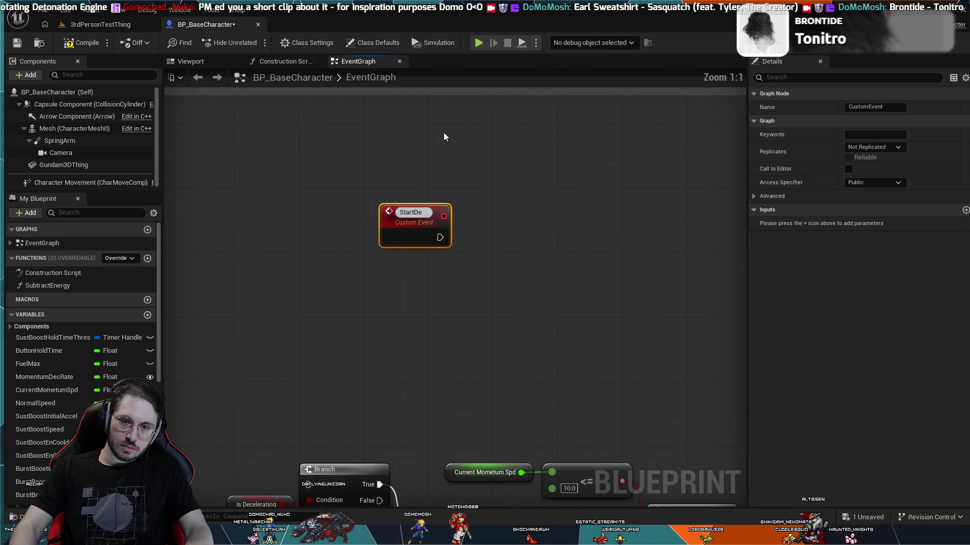
type("celeration")
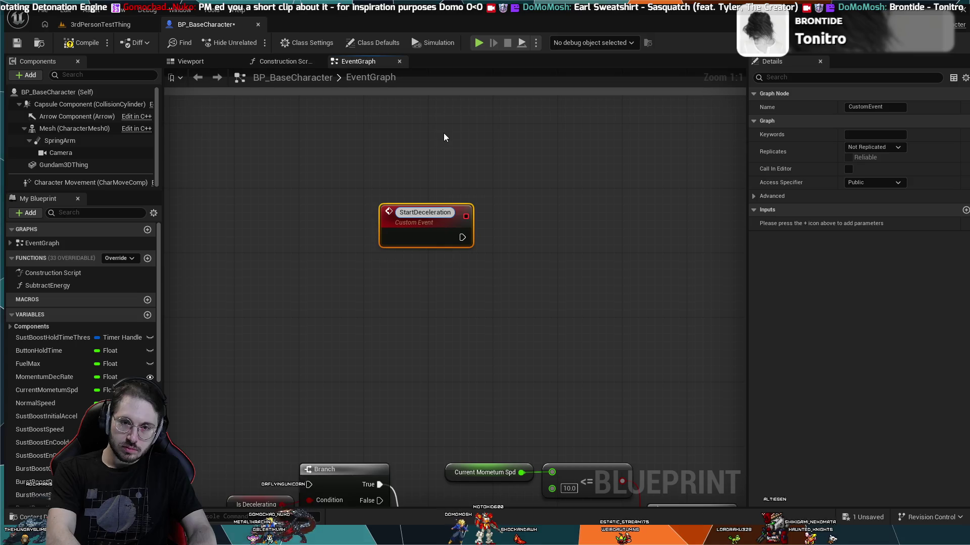
key("Return")
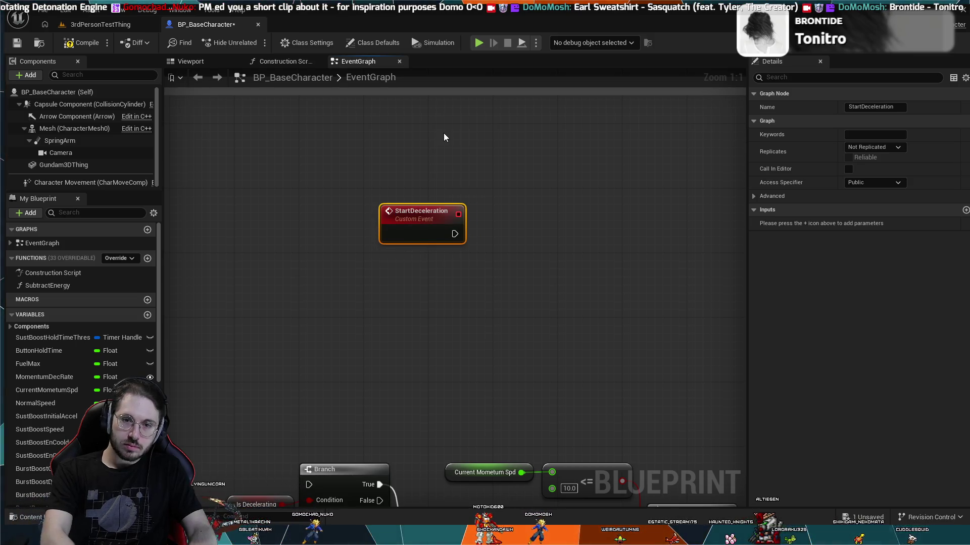
left_click_drag(382, 309, 425, 266)
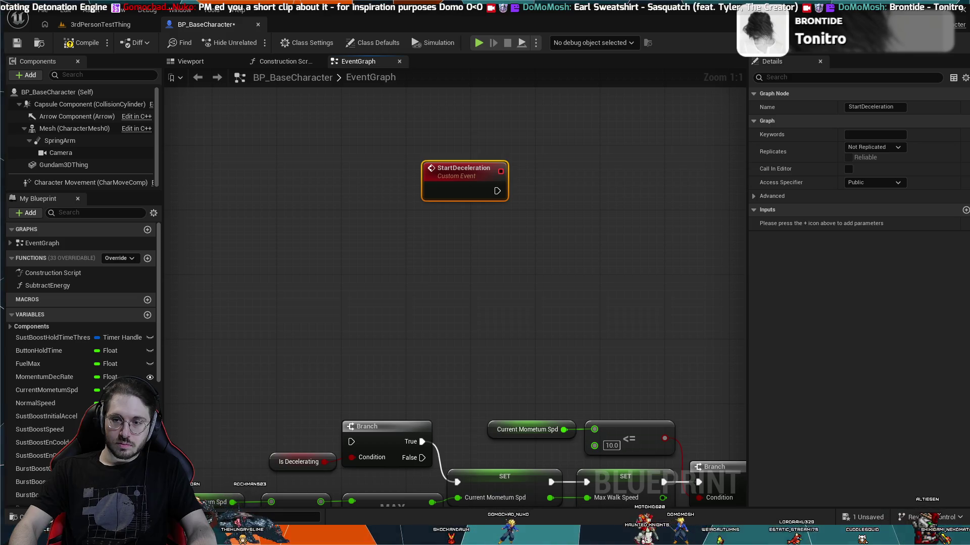
Step: Zoom out and reposition the selected deceleration chain relative to StartDeceleration
mouse_move(523, 389)
left_mouse_down()
mouse_move(592, 245)
mouse_move(586, 235)
mouse_move(344, 375)
mouse_move(360, 381)
left_mouse_up()
scroll(419, 396, "down", 1)
left_click_drag(419, 396, 560, 402)
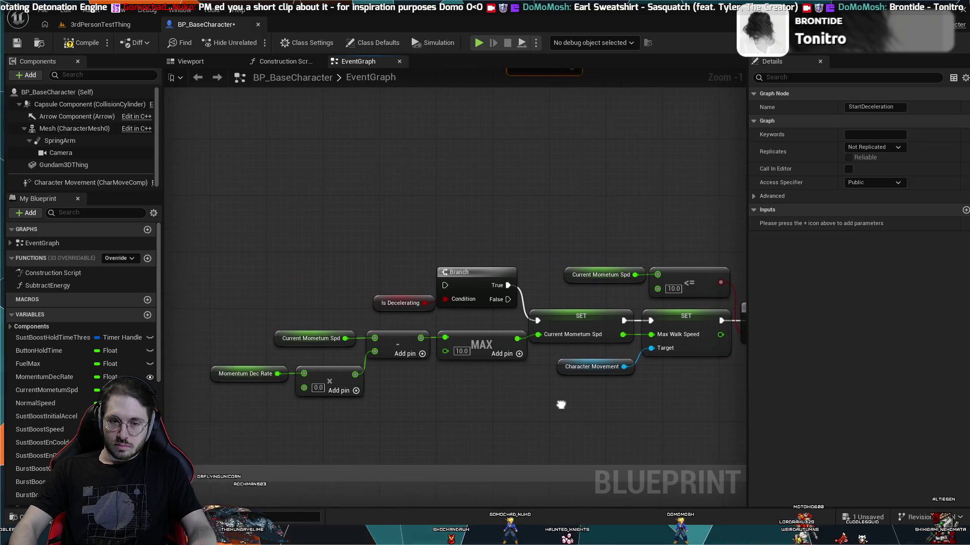
scroll(572, 404, "down", 1)
mouse_move(649, 419)
left_mouse_down()
mouse_move(613, 417)
mouse_move(565, 394)
left_mouse_up()
mouse_move(635, 394)
left_mouse_down()
mouse_move(272, 316)
mouse_move(162, 271)
mouse_move(214, 264)
left_mouse_up()
mouse_move(399, 283)
left_mouse_down()
mouse_move(573, 151)
mouse_move(496, 144)
left_mouse_up()
Step: Position StartDeceleration just left of and above the chain's first Branch
left_click_drag(391, 345, 276, 374)
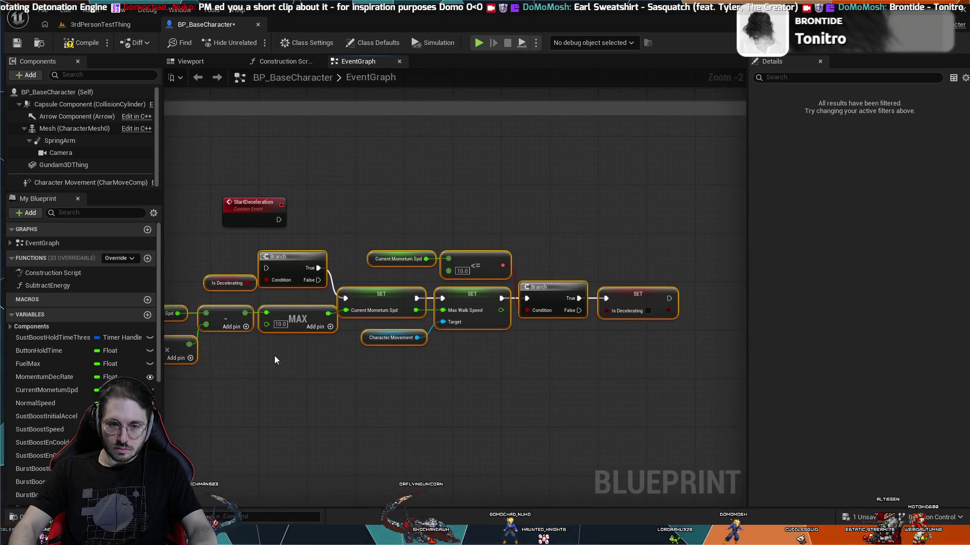
mouse_move(250, 200)
left_mouse_down()
mouse_move(189, 230)
mouse_move(405, 210)
left_mouse_up()
left_click_drag(355, 241, 328, 247)
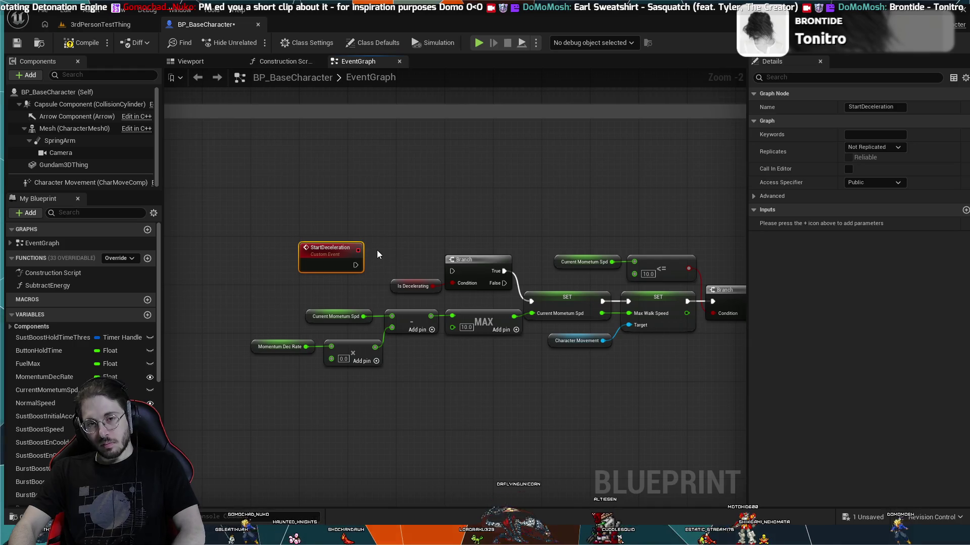
left_click_drag(534, 232, 435, 241)
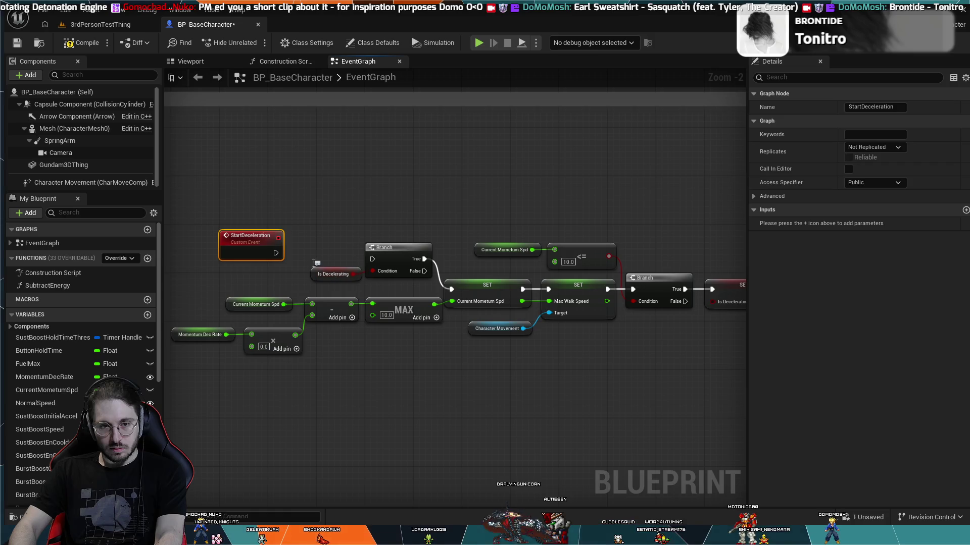
mouse_move(280, 258)
left_mouse_down()
mouse_move(272, 220)
mouse_move(308, 218)
left_mouse_up()
Step: Add a SET Is Decelerating node set to true after StartDeceleration, and shift both left
left_click(361, 246)
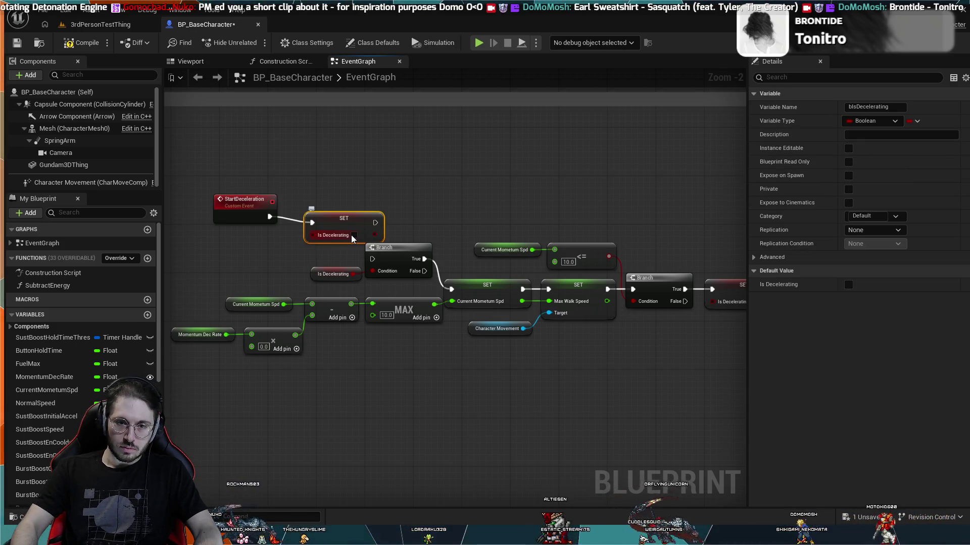
left_click_drag(354, 225, 348, 214)
left_click_drag(285, 172, 257, 197)
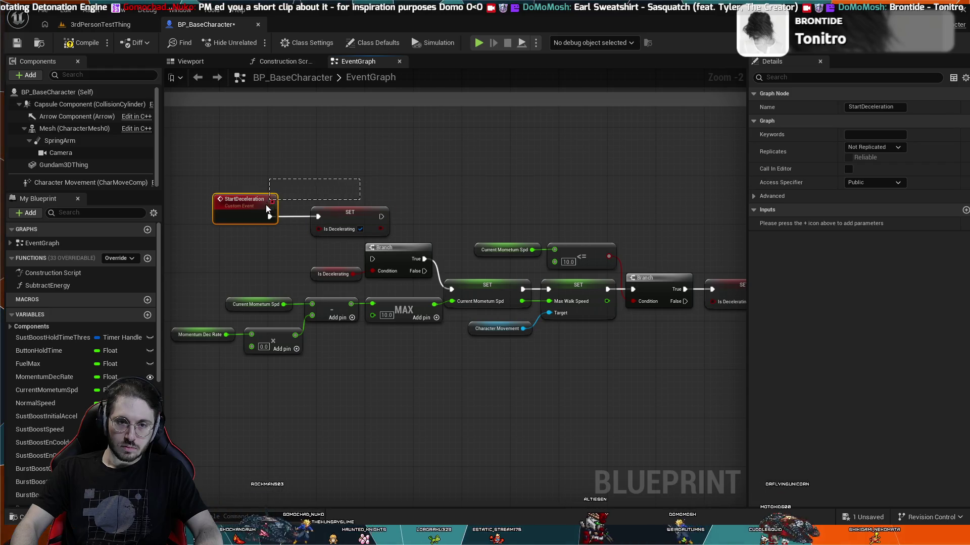
left_click(317, 213, "shift")
left_click_drag(316, 213, 257, 220)
mouse_move(422, 189)
left_mouse_down()
mouse_move(563, 177)
mouse_move(362, 206)
left_mouse_up()
left_click(525, 188)
Step: Delete the old Is Decelerating branch and its getter, then move the event and setter toward the chain
left_click(365, 259)
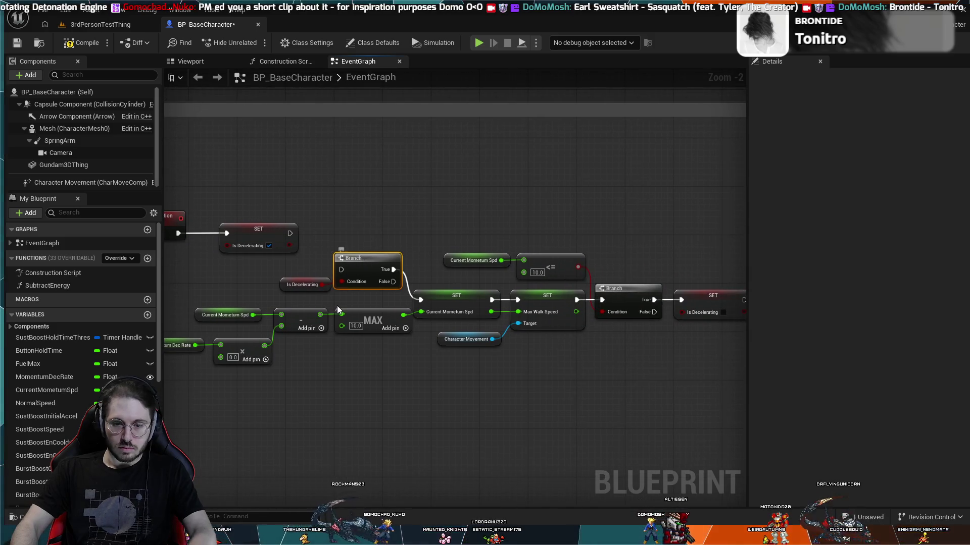
key("Delete")
left_click(297, 284)
key("Delete")
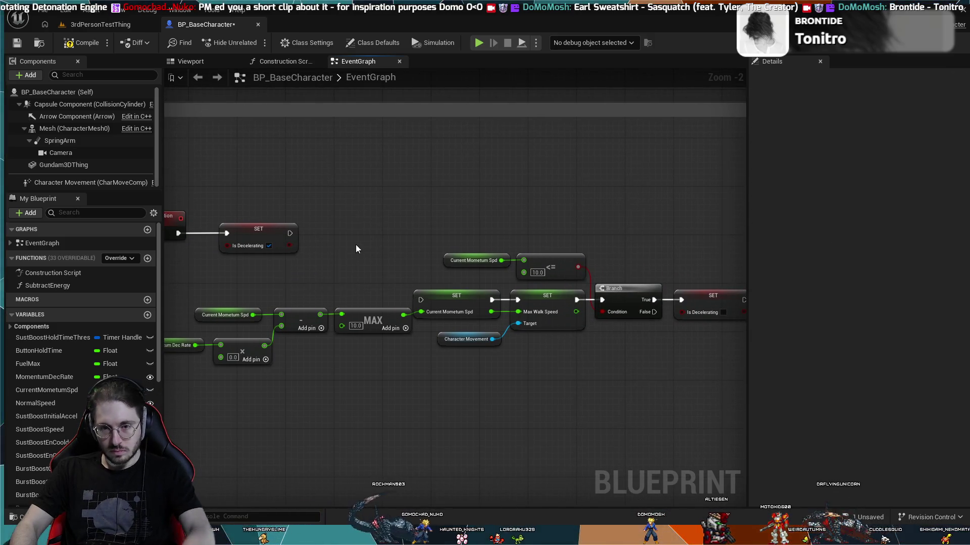
mouse_move(314, 181)
left_mouse_down()
mouse_move(353, 216)
mouse_move(204, 253)
left_mouse_up()
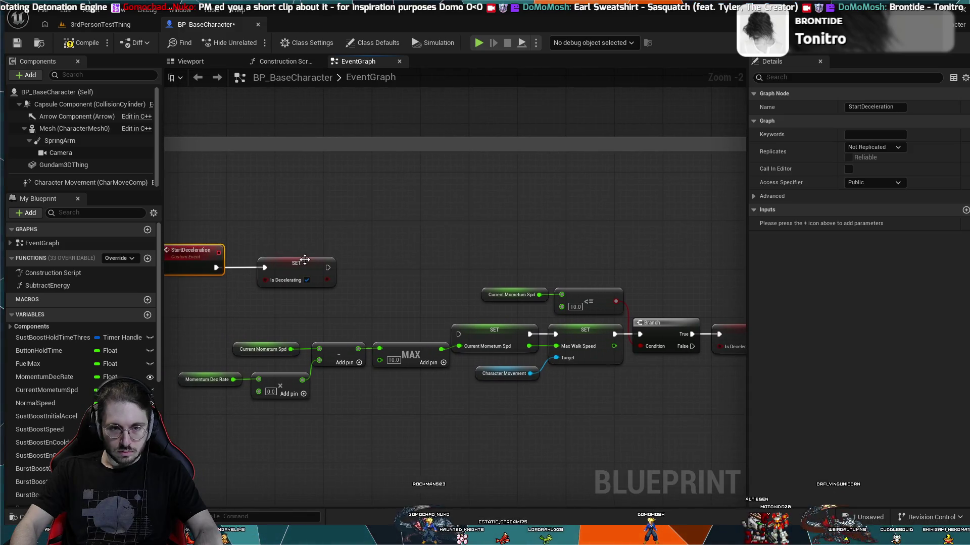
mouse_move(274, 262)
left_mouse_down()
mouse_move(353, 287)
mouse_move(362, 299)
mouse_move(354, 295)
left_mouse_up()
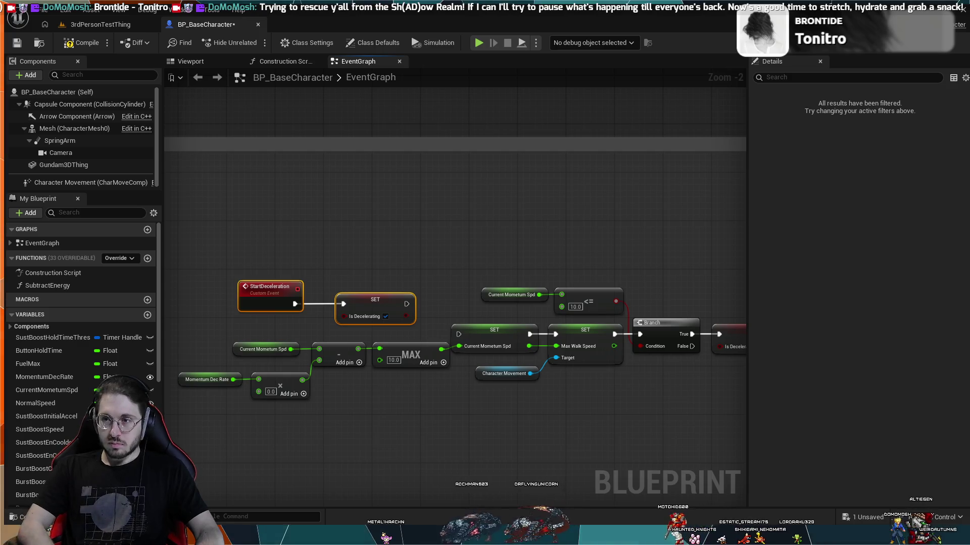
Step: Find the Start Deceleration call near the boost logic and nudge it slightly right
scroll(450, 223, "down", 2)
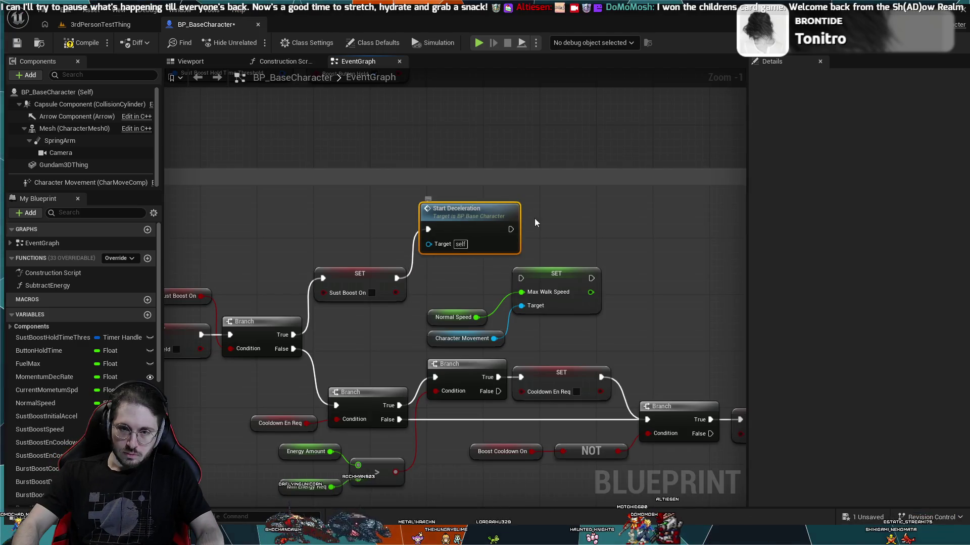
scroll(594, 196, "down", 3)
scroll(595, 196, "up", 6)
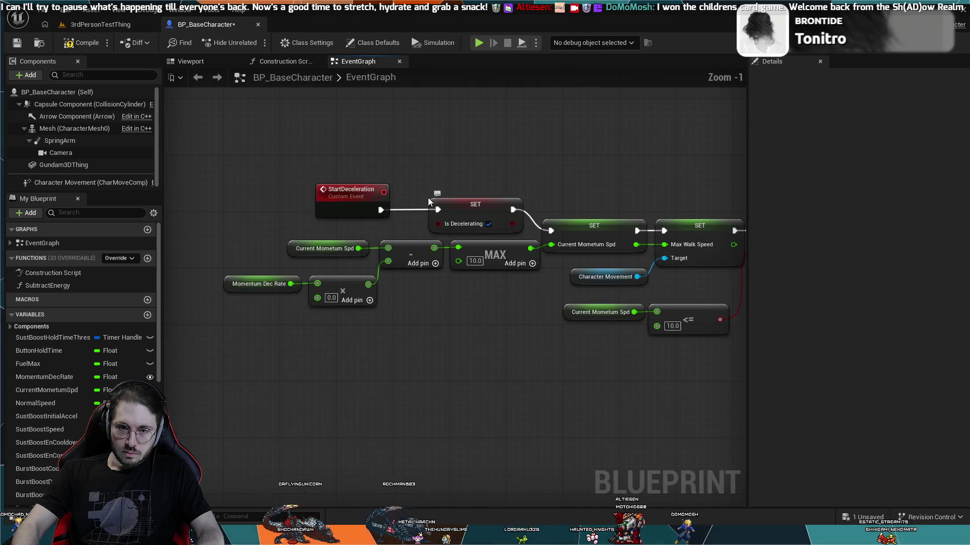
mouse_move(354, 311)
left_mouse_down()
mouse_move(401, 303)
mouse_move(574, 314)
mouse_move(599, 335)
left_mouse_up()
mouse_move(468, 374)
left_mouse_down()
mouse_move(313, 472)
mouse_move(350, 443)
left_mouse_up()
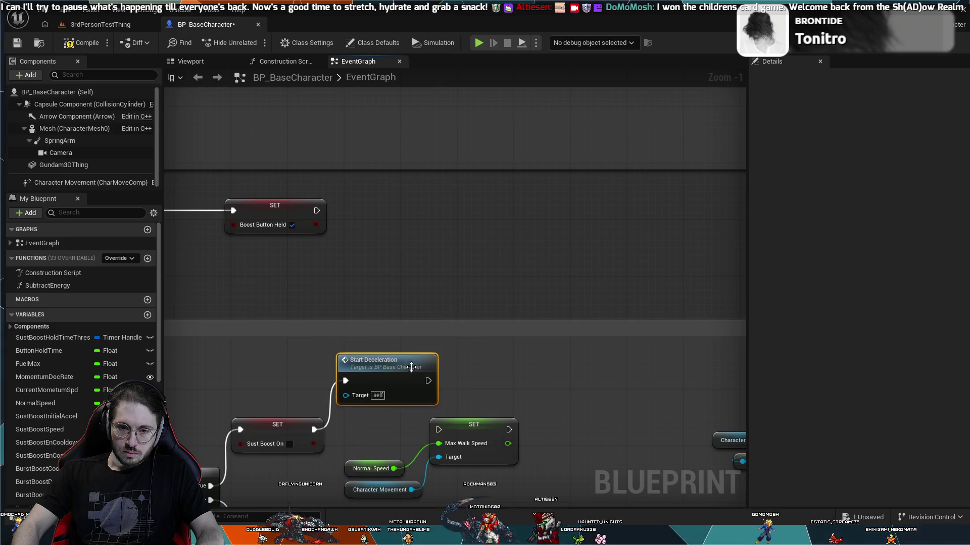
left_click(392, 368)
left_click_drag(392, 364, 400, 366)
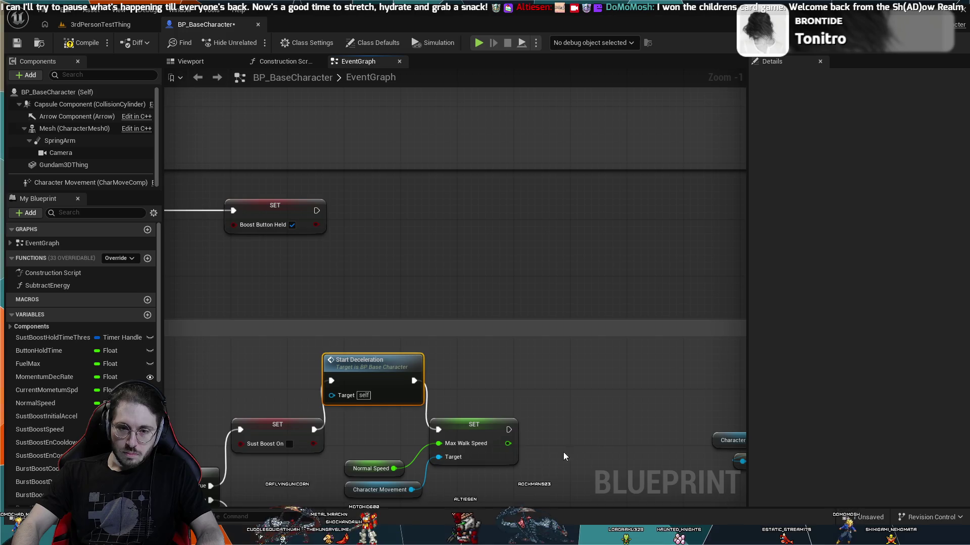
Step: Move the SET Max Walk Speed, Normal Speed and Character Movement nodes beside Start Deceleration
left_click_drag(570, 452, 401, 474)
left_click(399, 360, "shift")
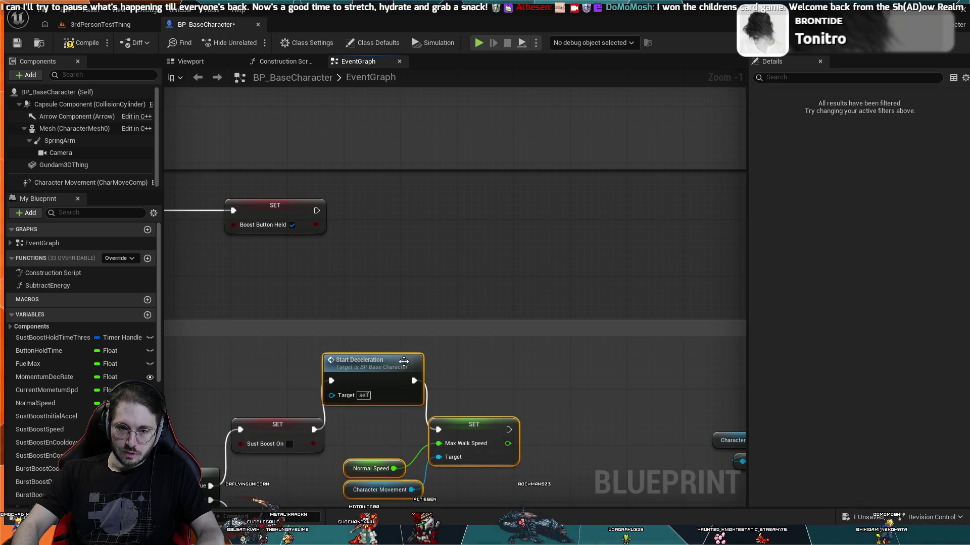
left_click_drag(399, 360, 414, 375)
scroll(481, 402, "down", 2)
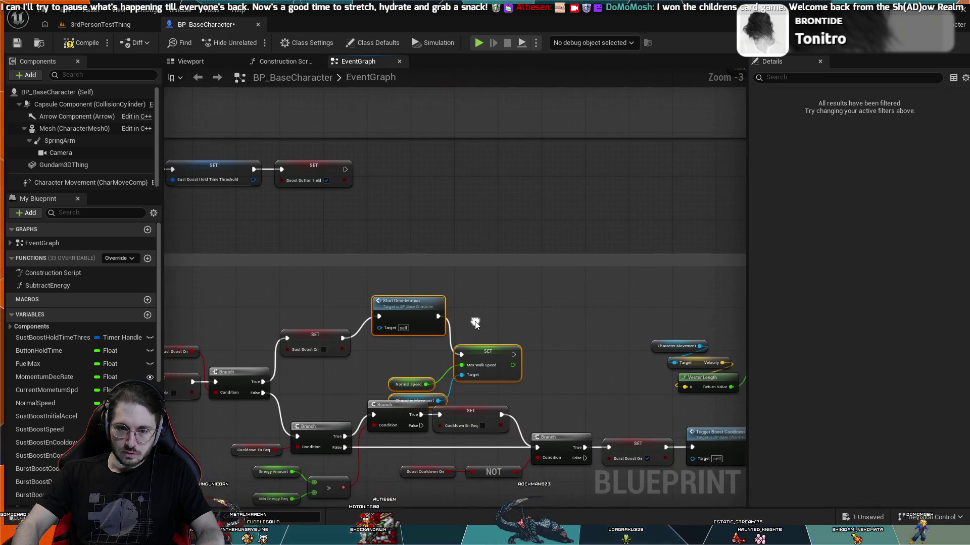
left_click(409, 303, "ctrl")
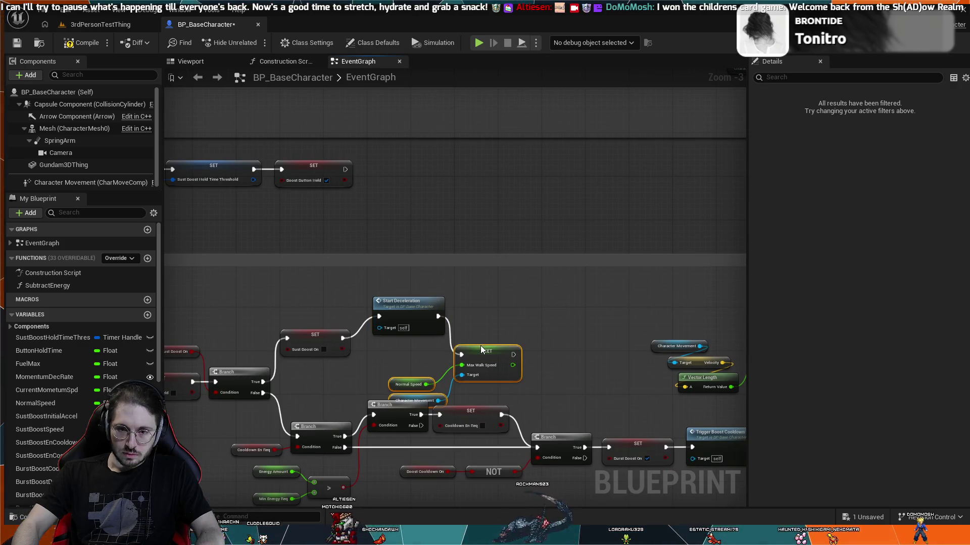
mouse_move(480, 348)
left_mouse_down()
mouse_move(507, 313)
mouse_move(497, 329)
left_mouse_up()
Step: Stop simulating, then play-test 3rdPersonTestThing, walking the mech forward with W before ending play
left_click(480, 308)
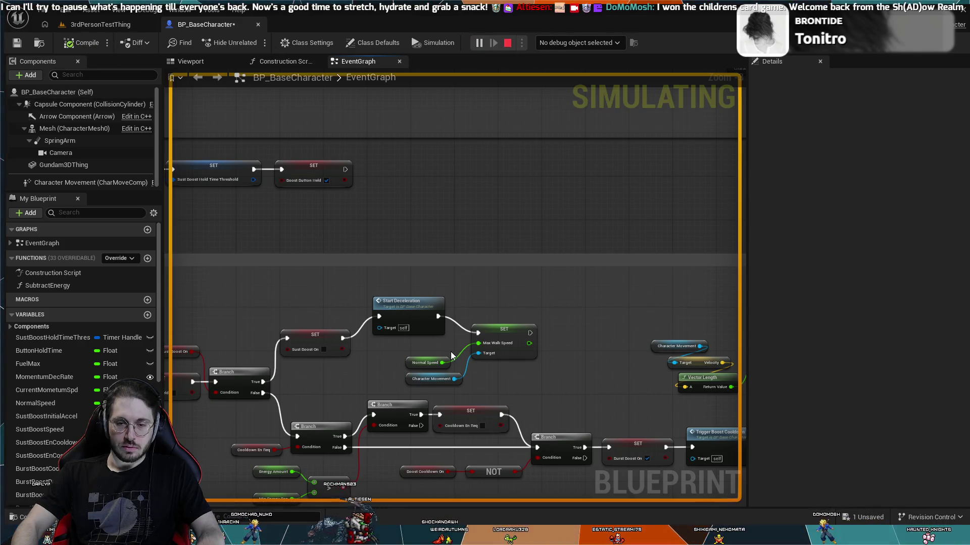
key("Escape")
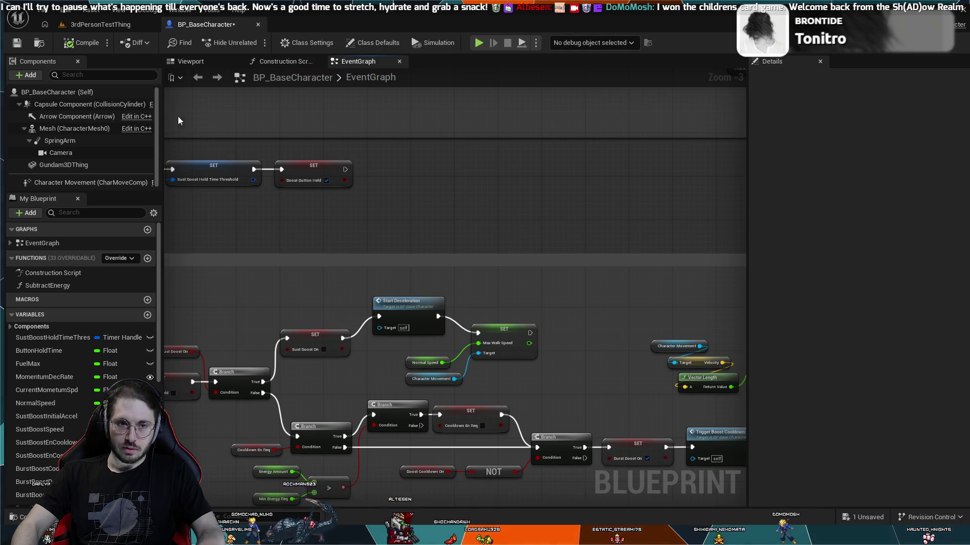
left_click(90, 26)
left_click(254, 42)
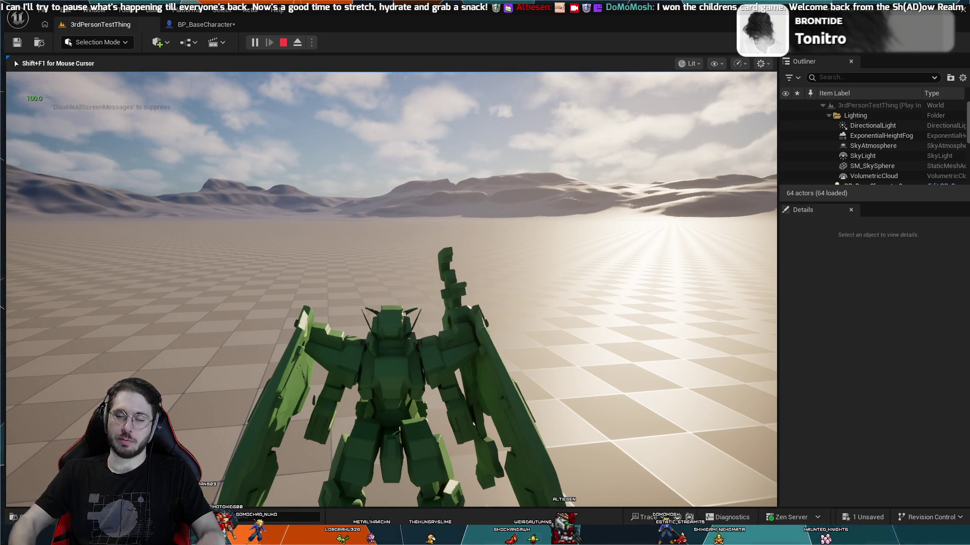
key("w")
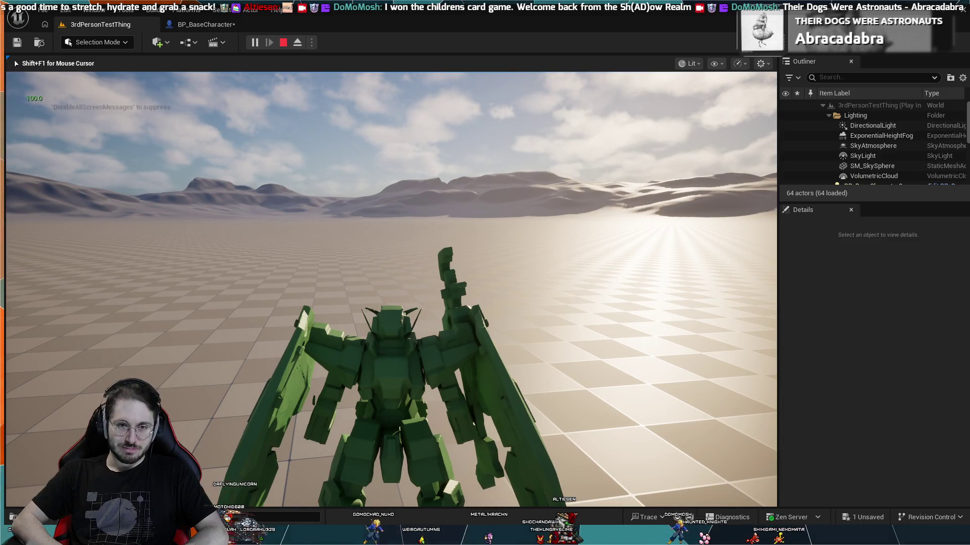
key("w")
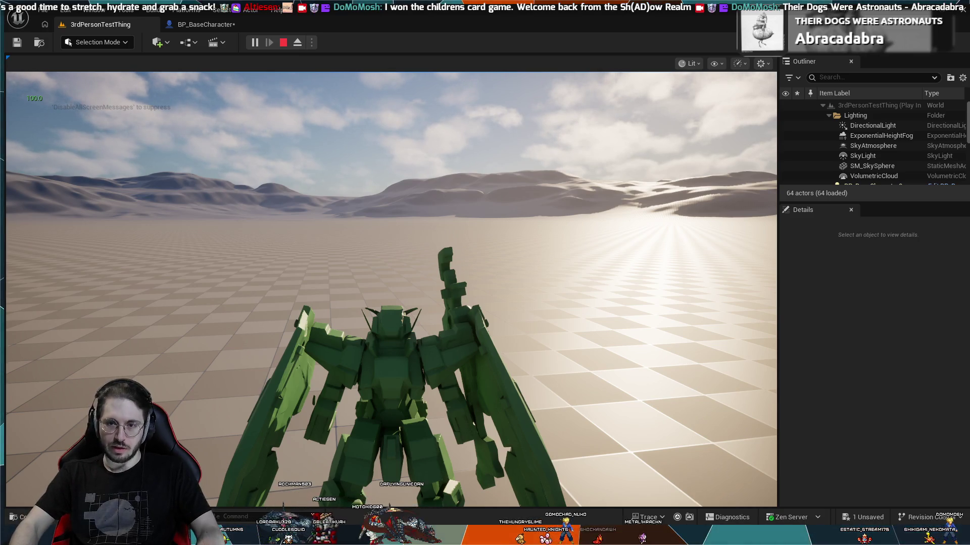
key("Escape")
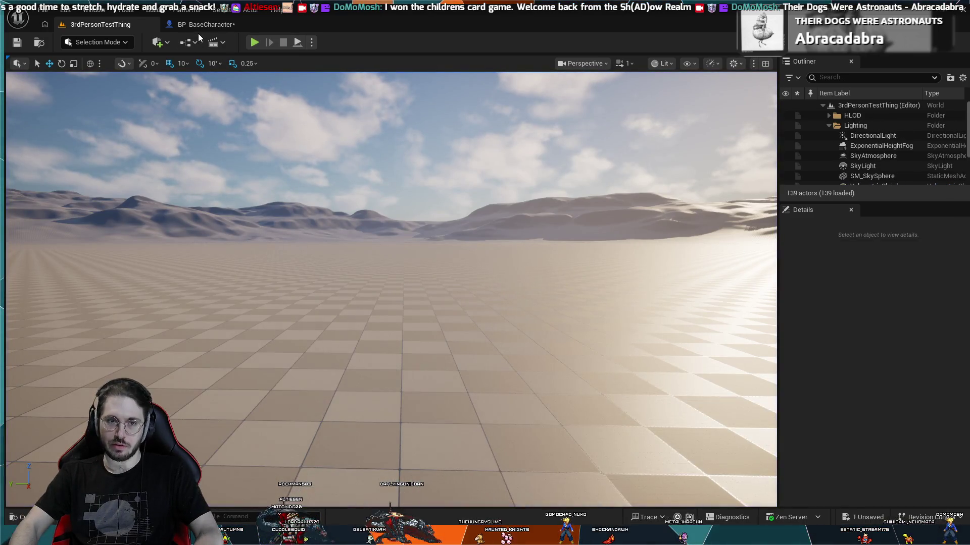
Step: Delete the MAX 10.0 clamp node from the StartDeceleration chain in BP_BaseCharacter
left_click(202, 25)
scroll(277, 294, "down", 1)
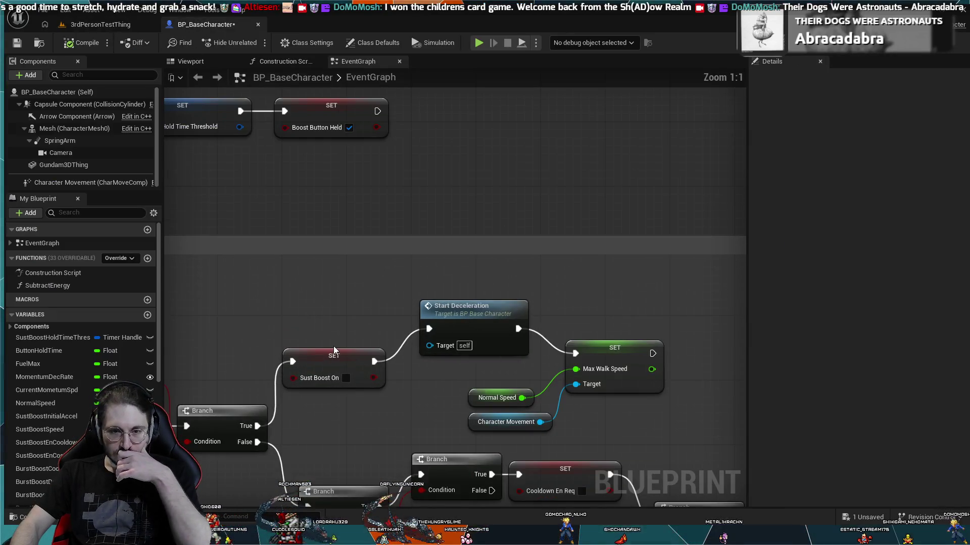
scroll(414, 263, "up", 4)
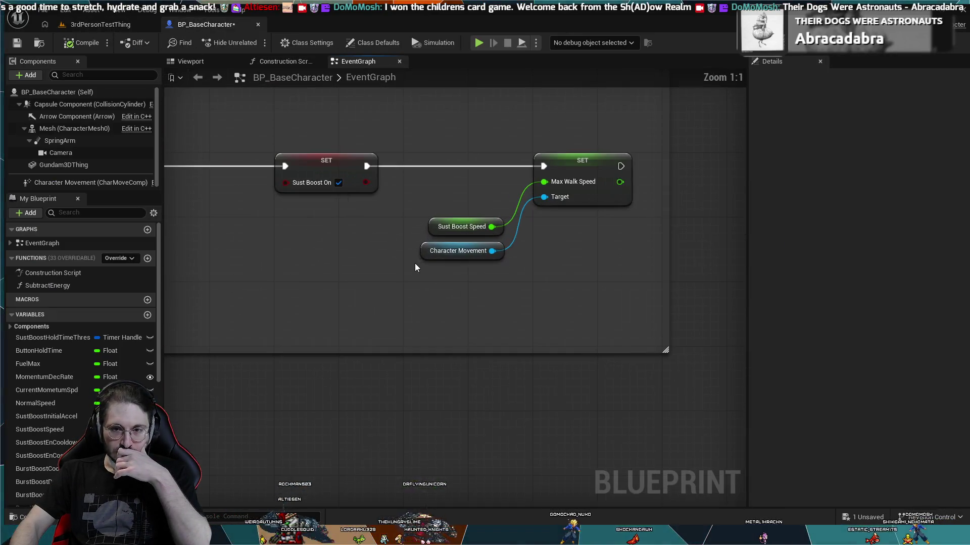
scroll(490, 197, "down", 6)
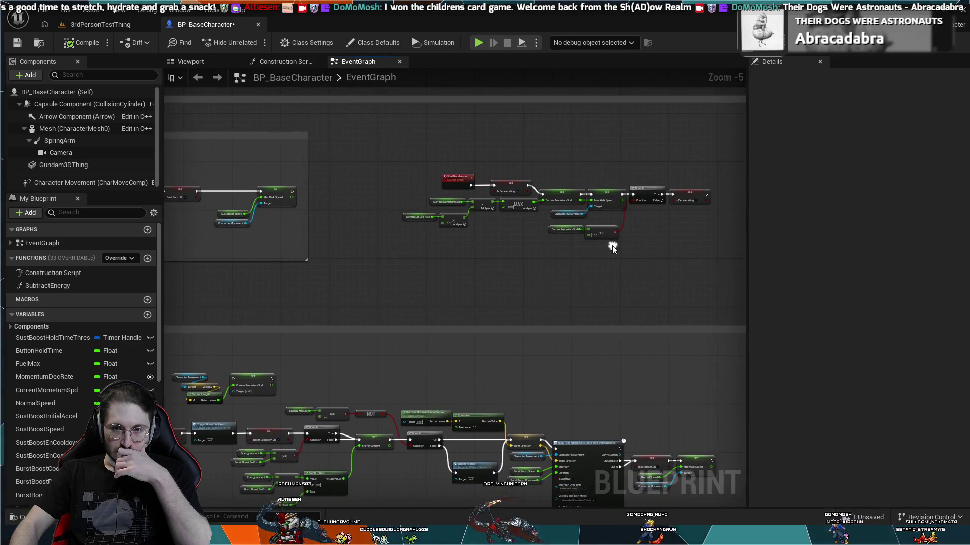
scroll(612, 244, "up", 6)
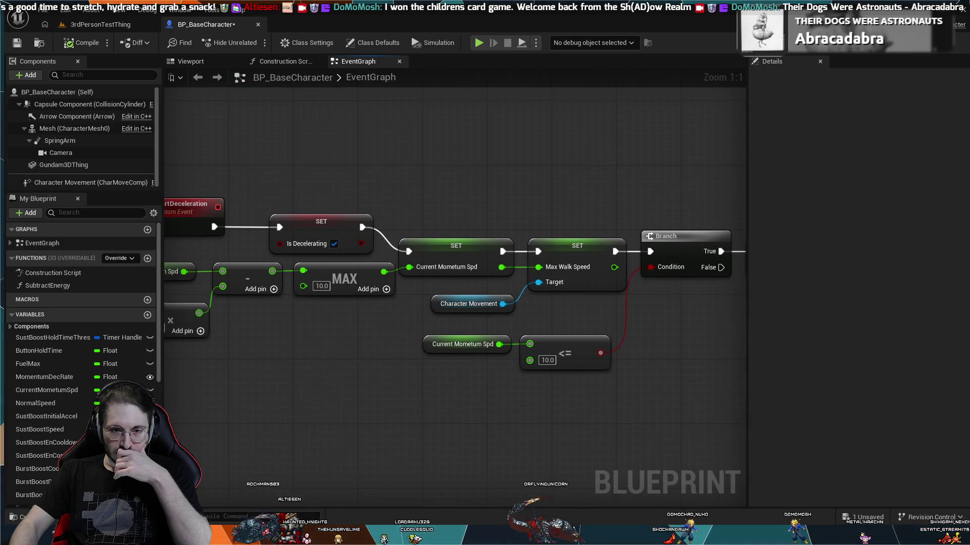
mouse_move(293, 323)
left_mouse_down()
mouse_move(416, 327)
mouse_move(508, 350)
mouse_move(474, 348)
left_mouse_up()
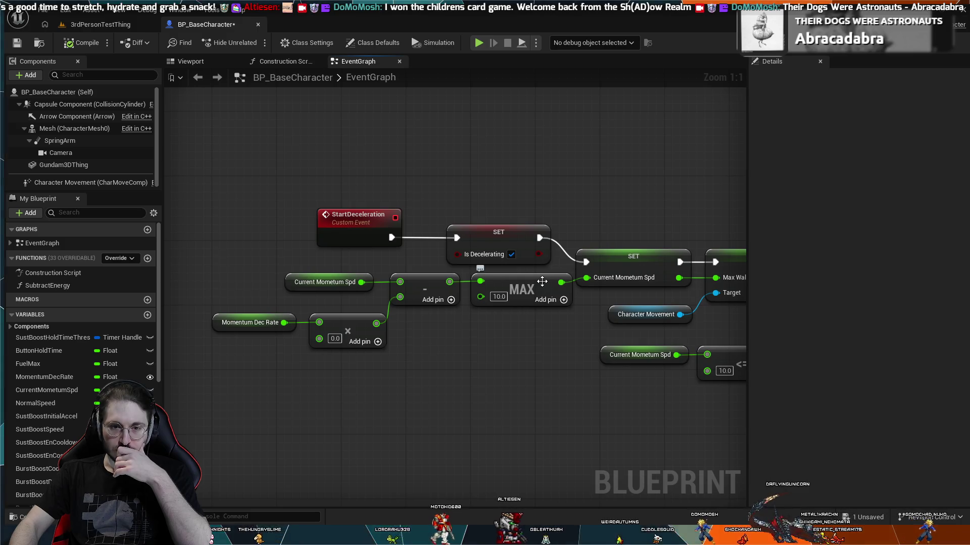
left_click(537, 282)
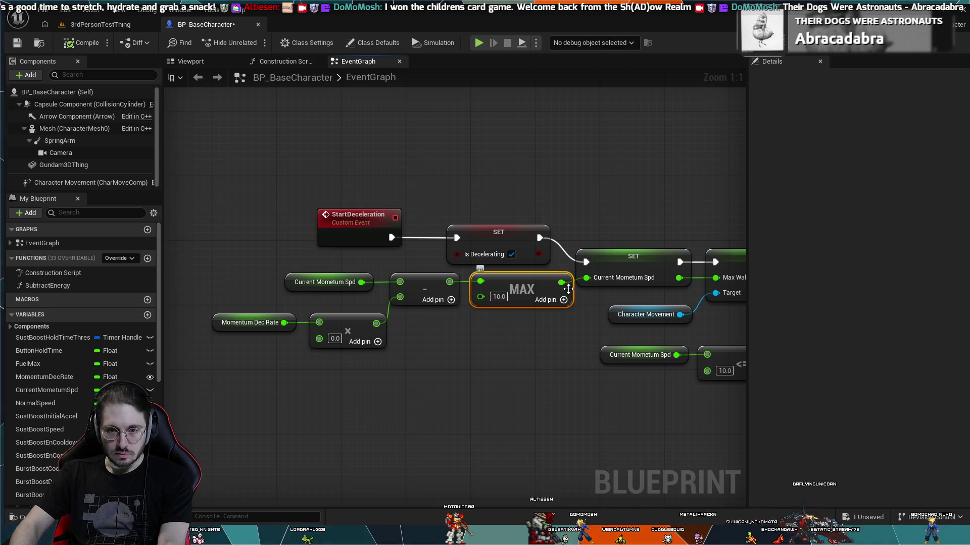
key("Delete")
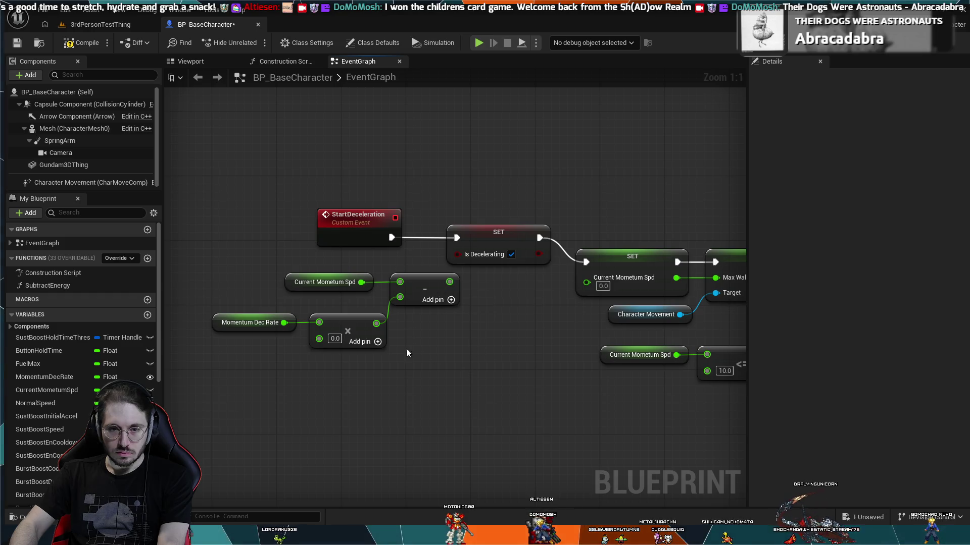
Step: Rearrange the subtraction nodes so they feed SET Current Momentum Spd directly
left_click_drag(406, 352, 209, 271)
mouse_move(433, 292)
left_mouse_down()
mouse_move(529, 300)
mouse_move(586, 277)
left_mouse_up()
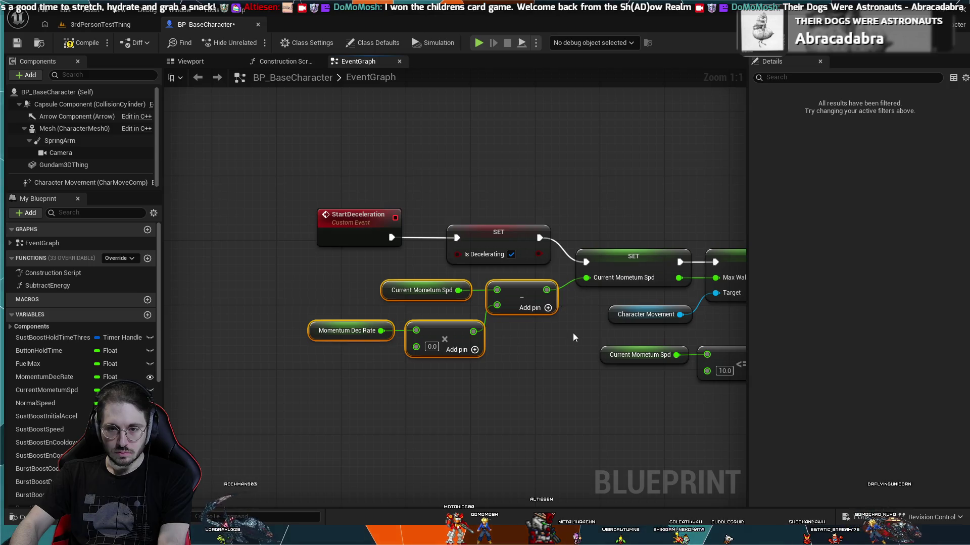
scroll(505, 364, "down", 1)
scroll(453, 378, "down", 1)
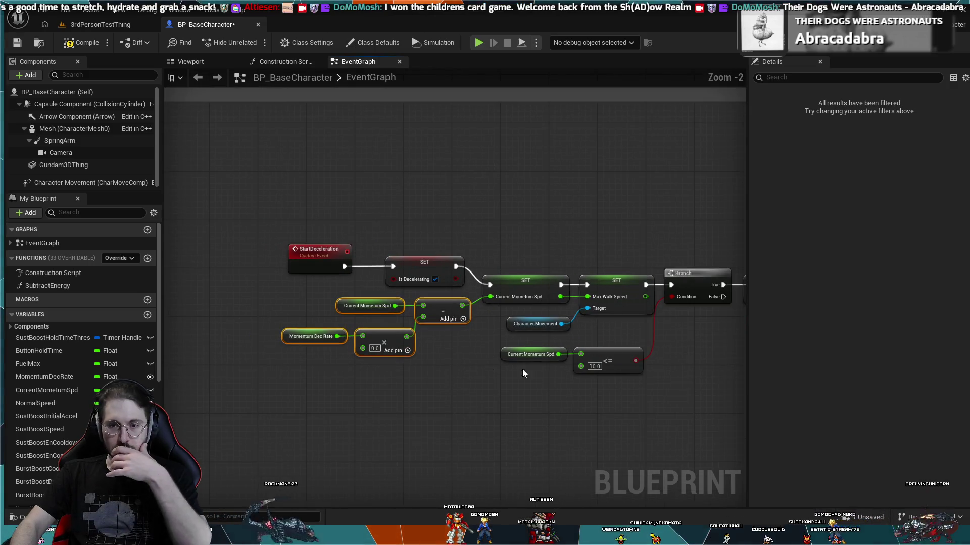
left_click_drag(524, 373, 505, 353)
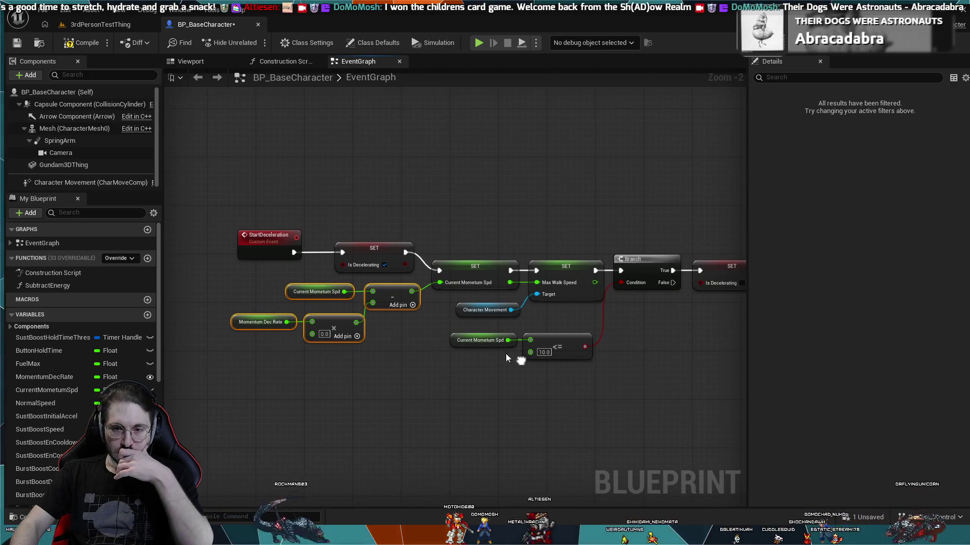
Step: Simulate while reviewing the chain from the Momentum Dec Rate subtraction to the <= 10.0 Branch
left_click(478, 45)
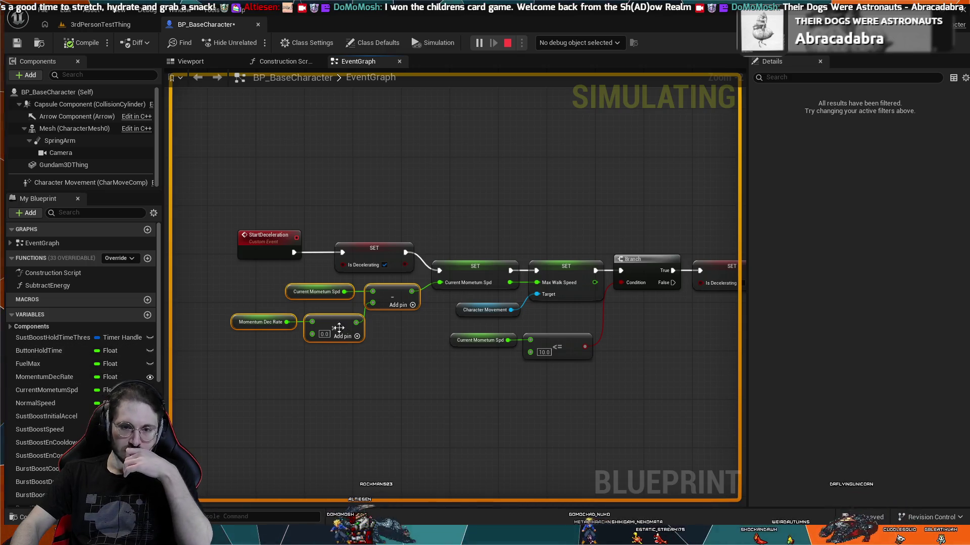
scroll(494, 389, "up", 1)
scroll(494, 386, "up", 1)
left_click_drag(380, 345, 440, 353)
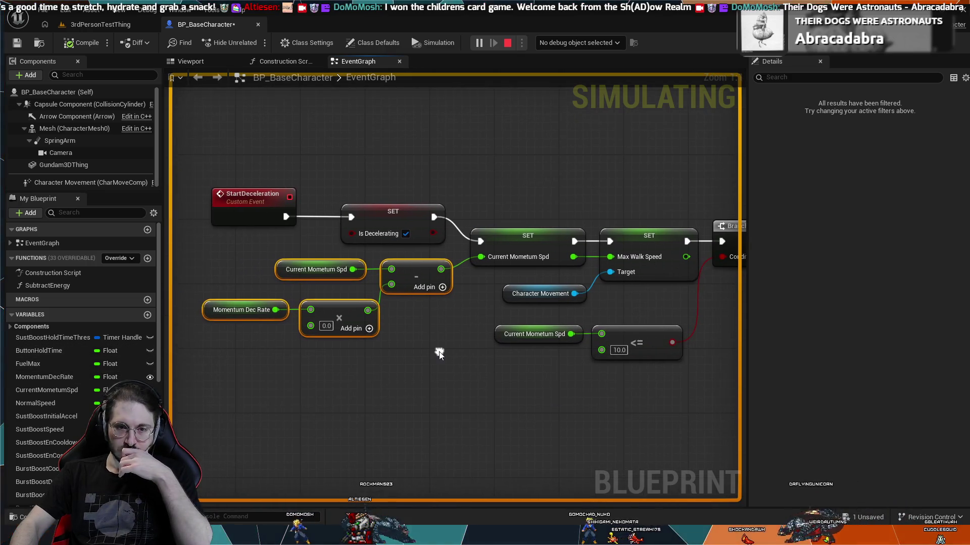
left_click(439, 356)
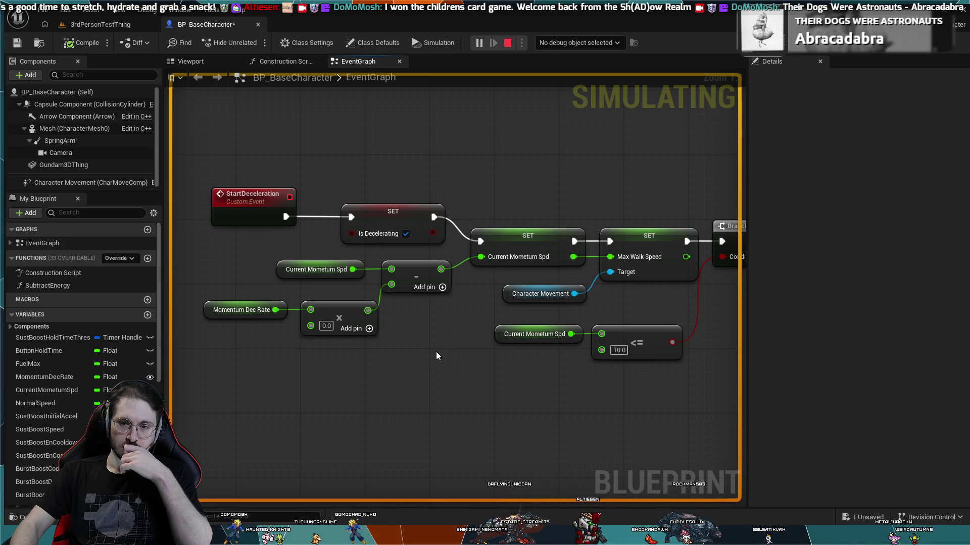
mouse_move(505, 377)
left_mouse_down()
mouse_move(509, 392)
mouse_move(292, 369)
left_mouse_up()
scroll(465, 284, "down", 3)
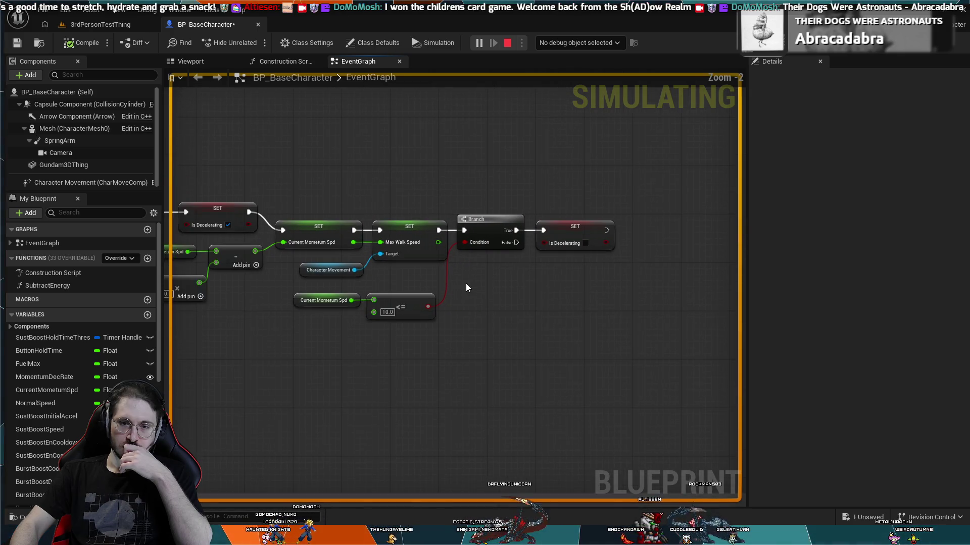
left_click_drag(466, 283, 570, 306)
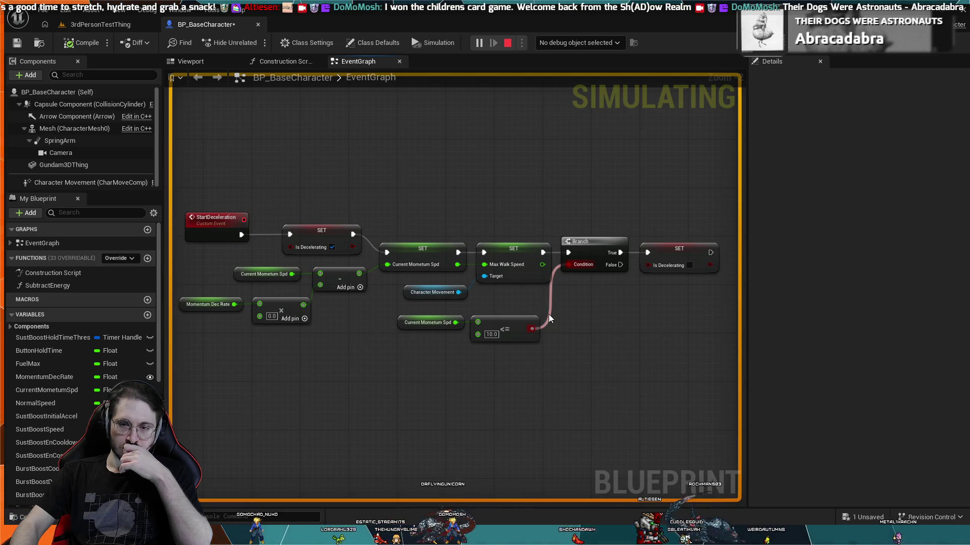
mouse_move(514, 304)
left_mouse_down()
mouse_move(590, 311)
mouse_move(572, 307)
left_mouse_up()
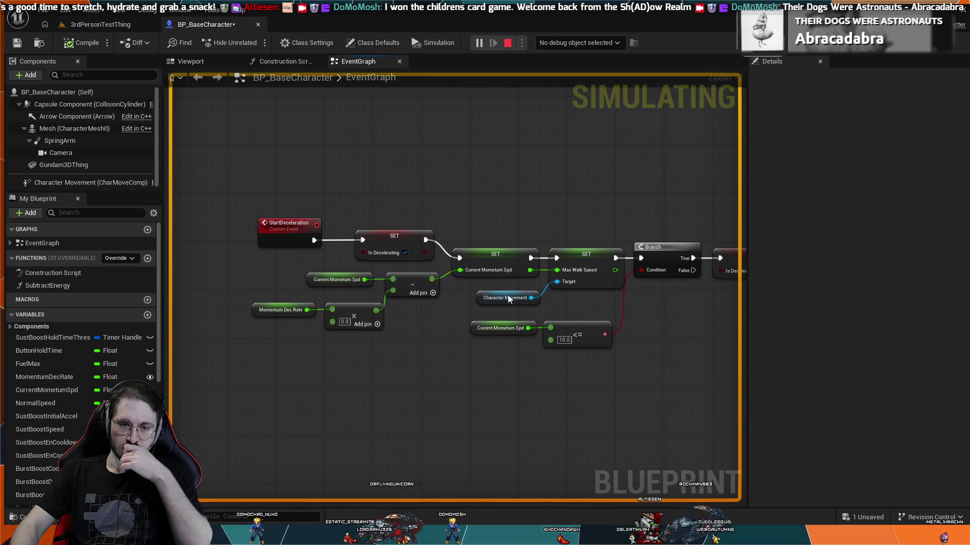
Step: Change the MomentumDecRate variable's default value from 100.0 to 5.0
left_click(65, 377)
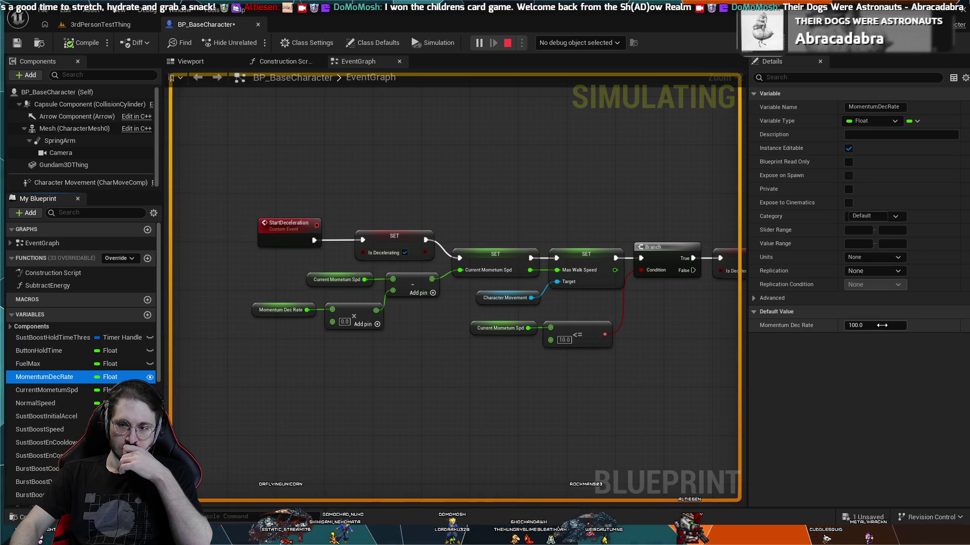
left_click_drag(882, 325, 862, 326)
type("5")
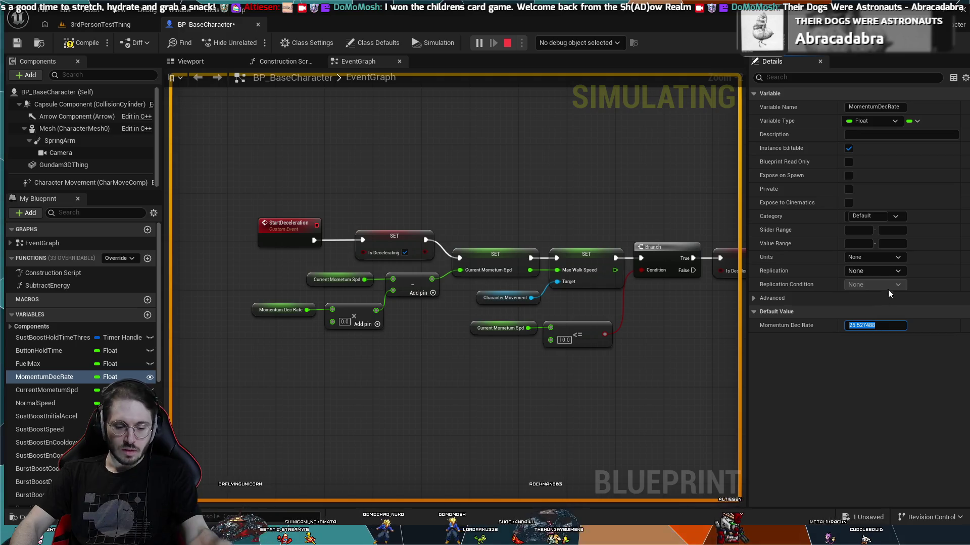
key("Return")
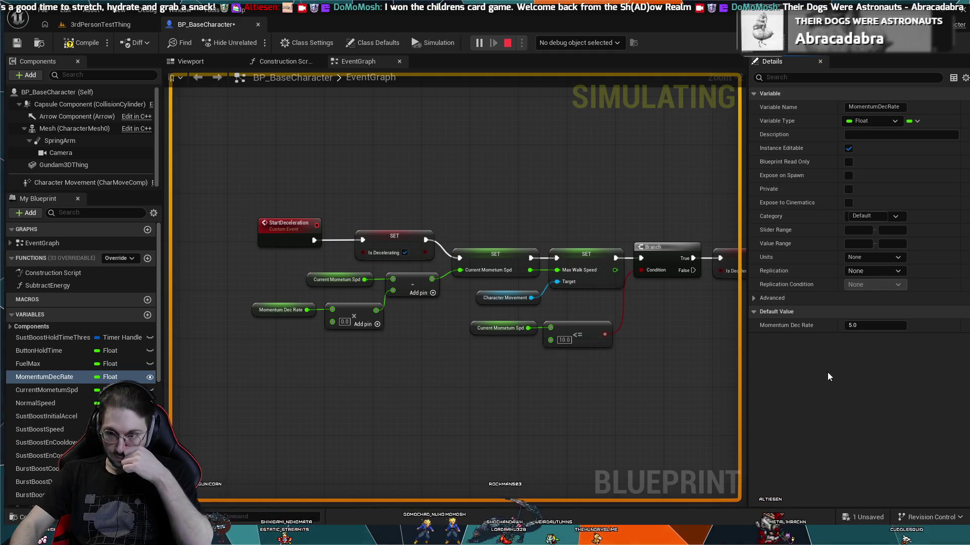
Step: Stop and restart the simulation, then run a brief play-test of 3rdPersonTestThing
left_click(507, 43)
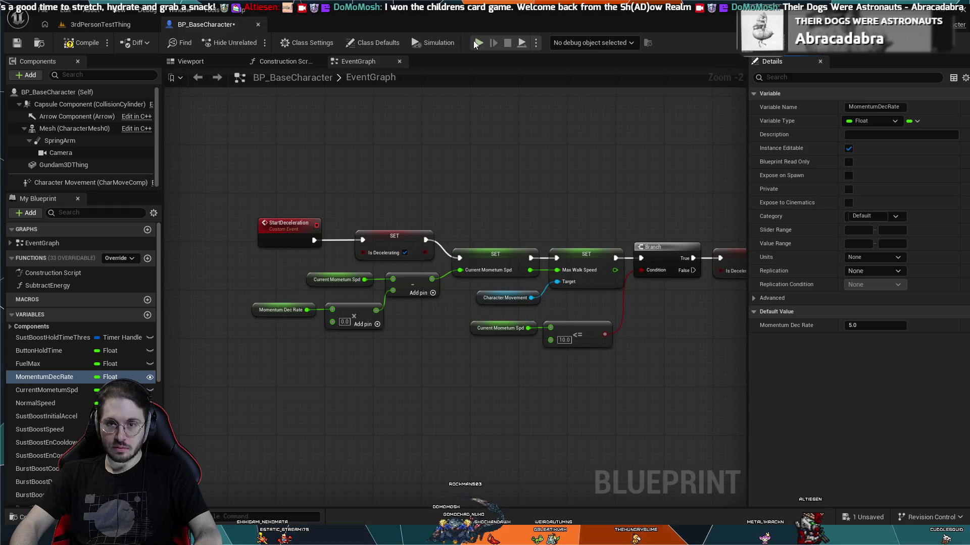
key("alt+s")
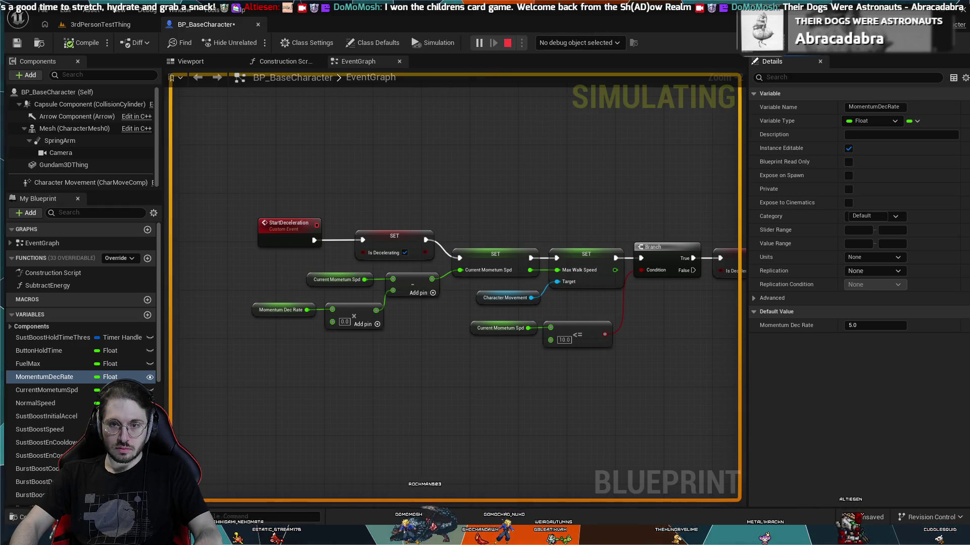
left_click(122, 26)
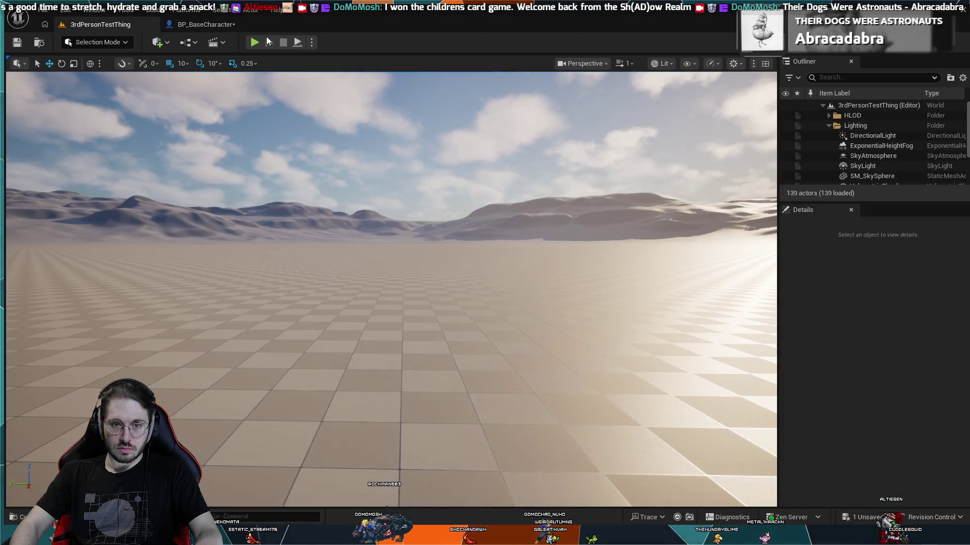
left_click(254, 42)
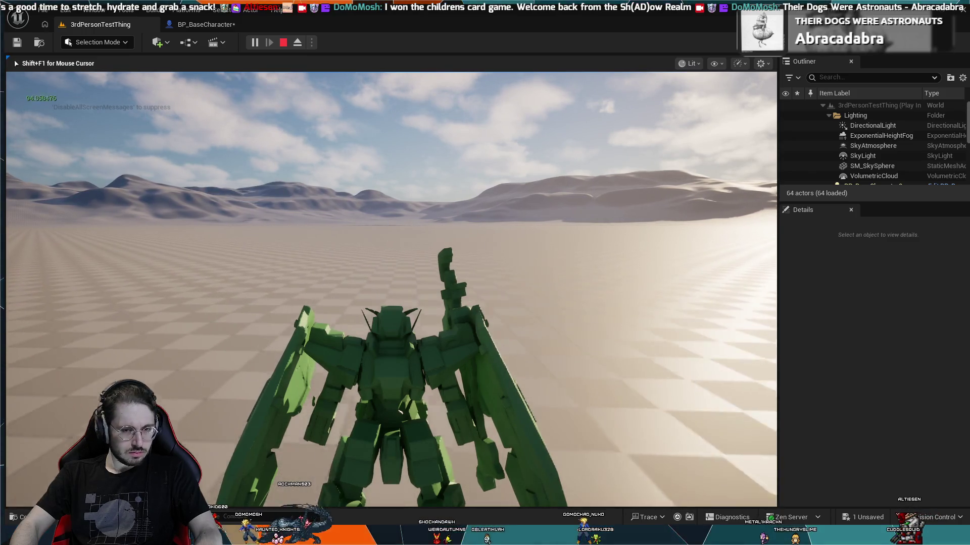
key("Escape")
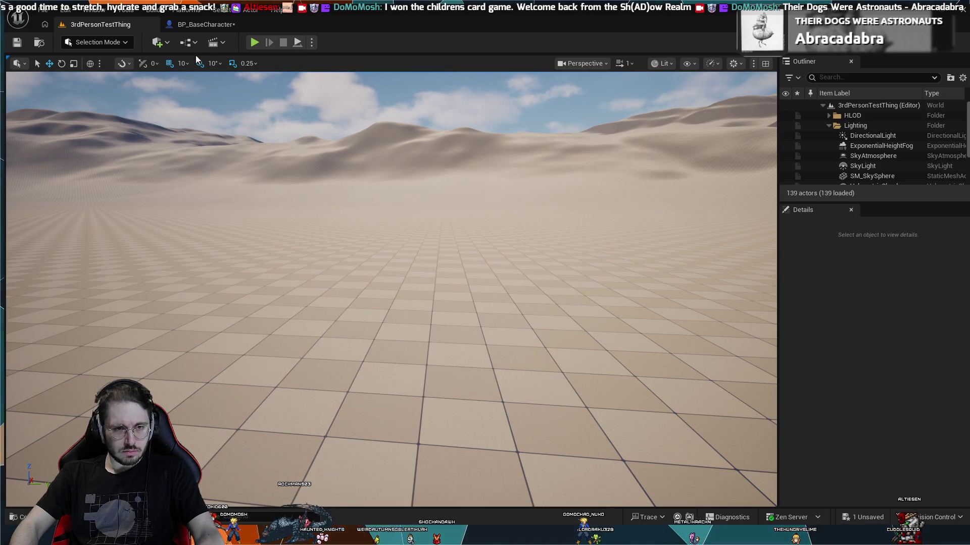
Step: Return to BP_BaseCharacter's graph and look over the Sust Boost On and boost timer nodes
left_click(205, 27)
scroll(345, 255, "down", 5)
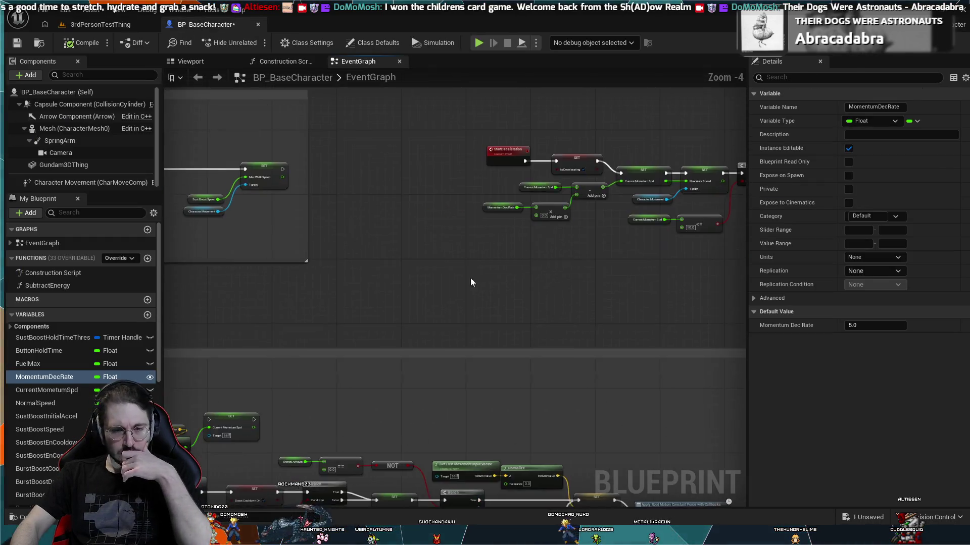
scroll(401, 343, "up", 4)
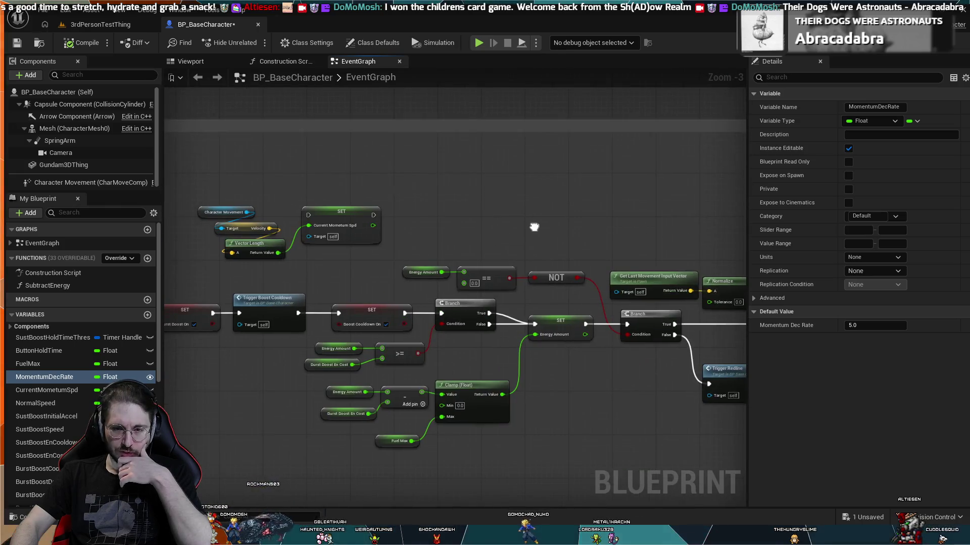
mouse_move(399, 217)
left_mouse_down()
mouse_move(465, 313)
mouse_move(444, 331)
mouse_move(502, 301)
left_mouse_up()
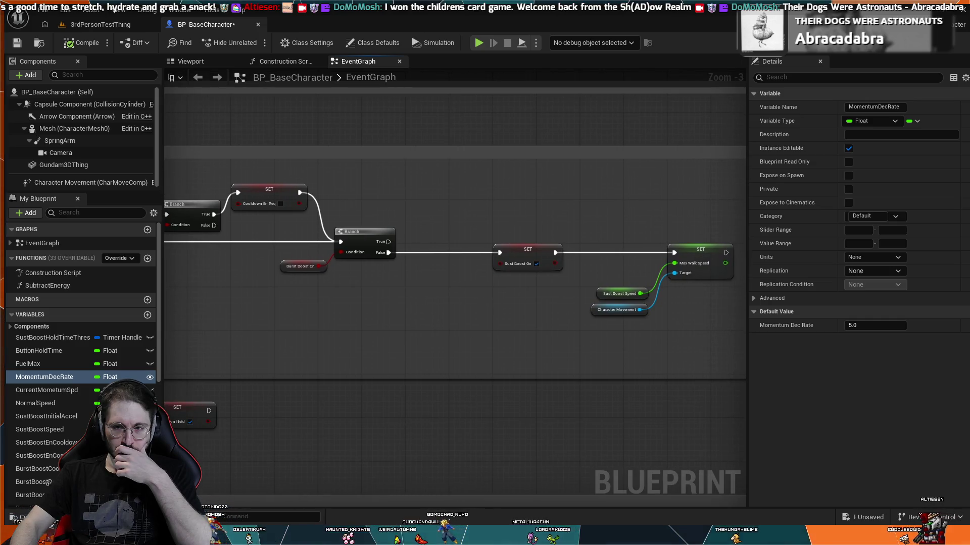
scroll(410, 310, "up", 3)
left_click_drag(428, 304, 301, 315)
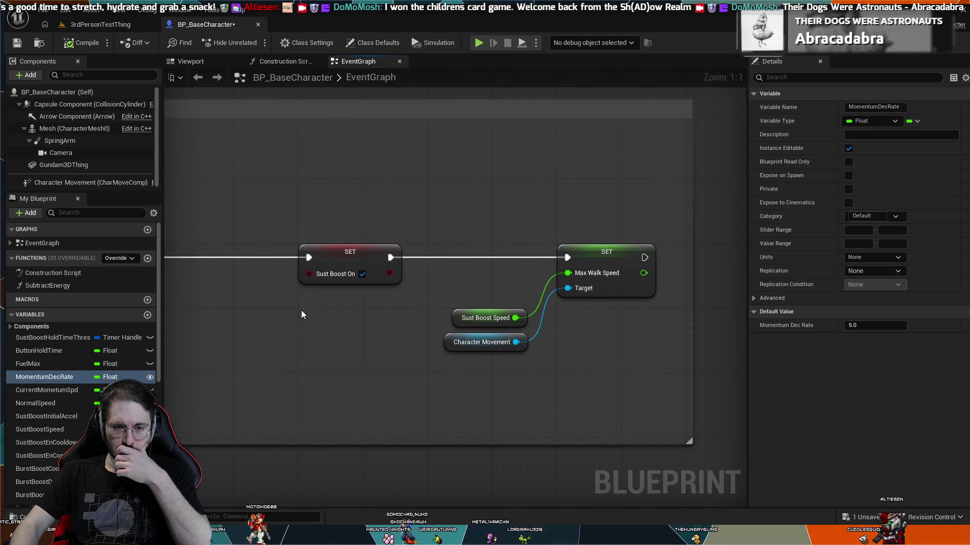
scroll(481, 360, "down", 5)
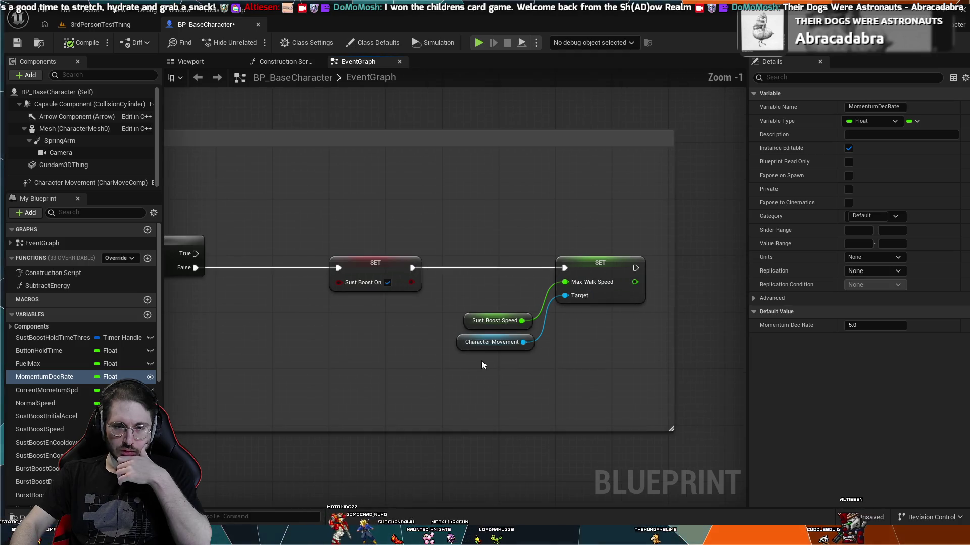
left_click_drag(377, 252, 376, 399)
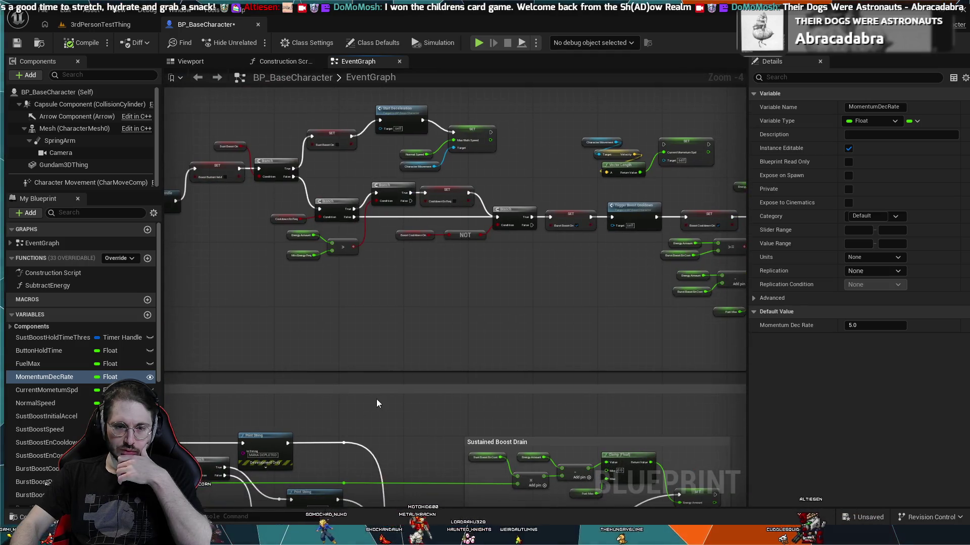
scroll(467, 258, "up", 3)
Step: Center the StartDeceleration chain, from the Vector Length nodes to SET Is Decelerating
mouse_move(466, 259)
left_mouse_down()
mouse_move(460, 290)
mouse_move(430, 300)
mouse_move(285, 250)
left_mouse_up()
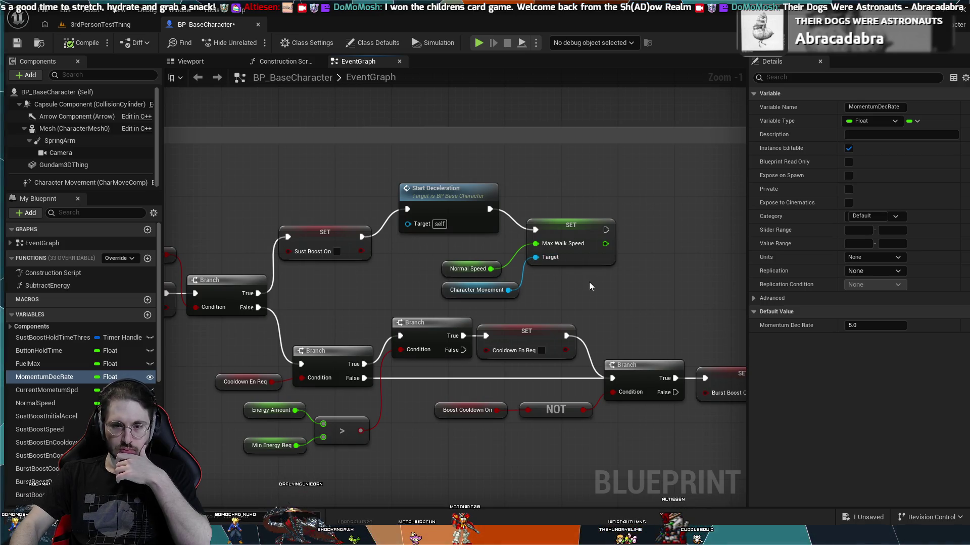
left_click_drag(589, 285, 431, 288)
scroll(413, 218, "down", 3)
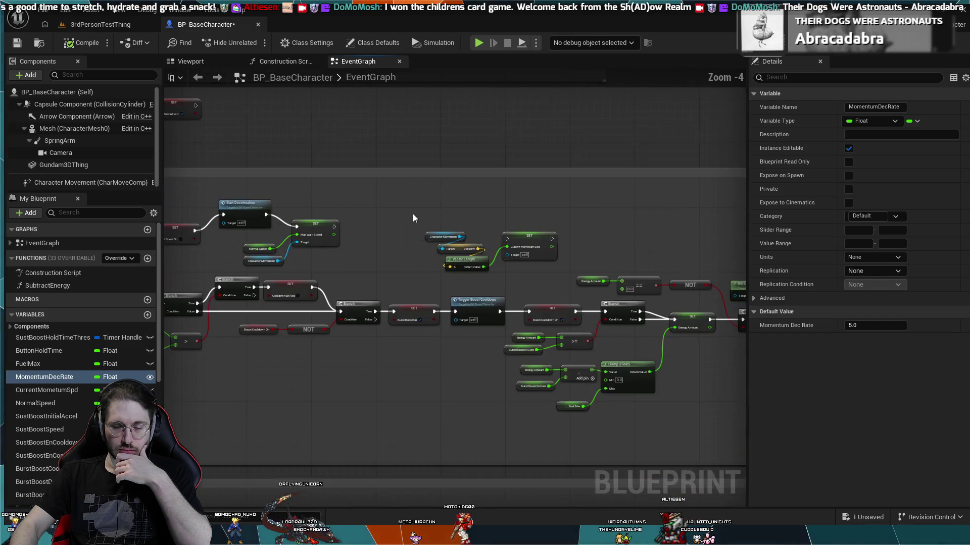
left_click_drag(413, 218, 318, 312)
scroll(370, 230, "up", 3)
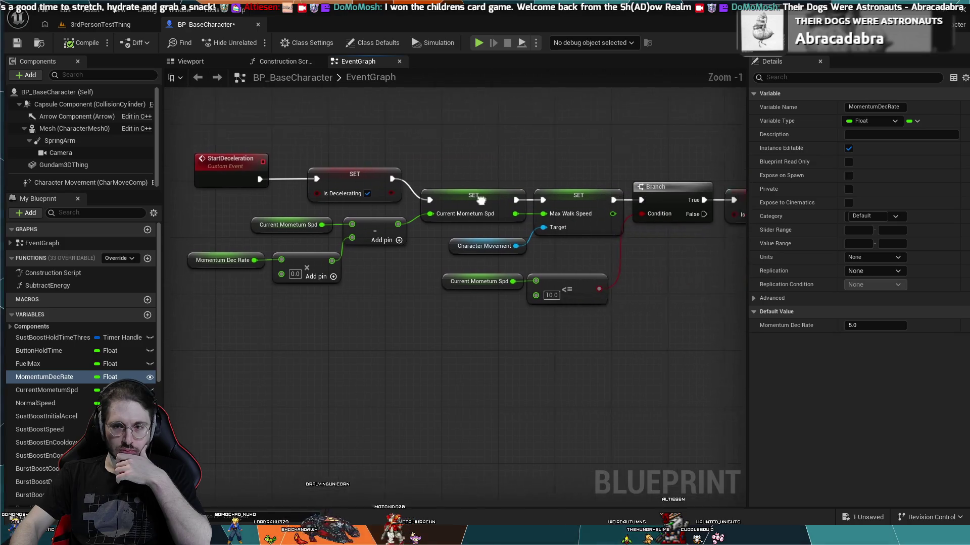
left_click_drag(480, 200, 424, 203)
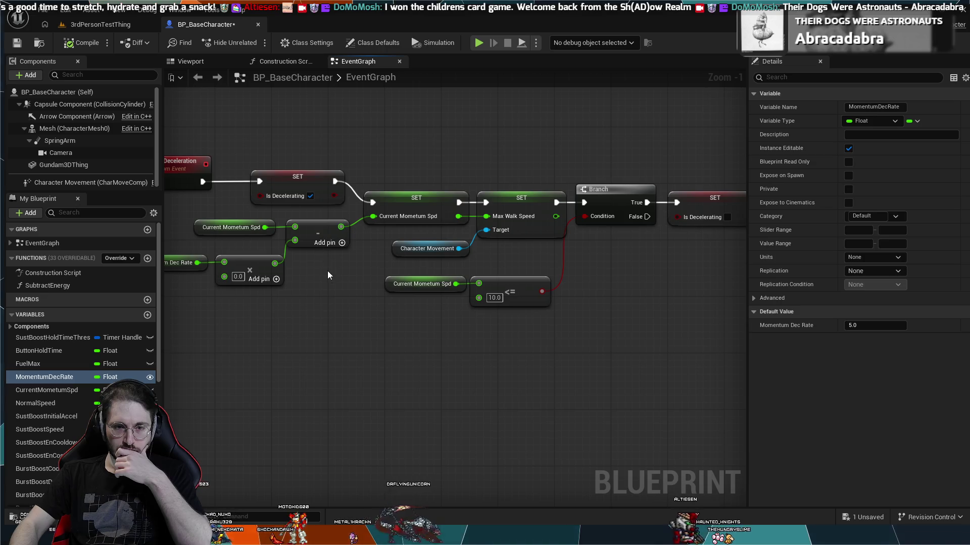
left_click_drag(317, 295, 392, 302)
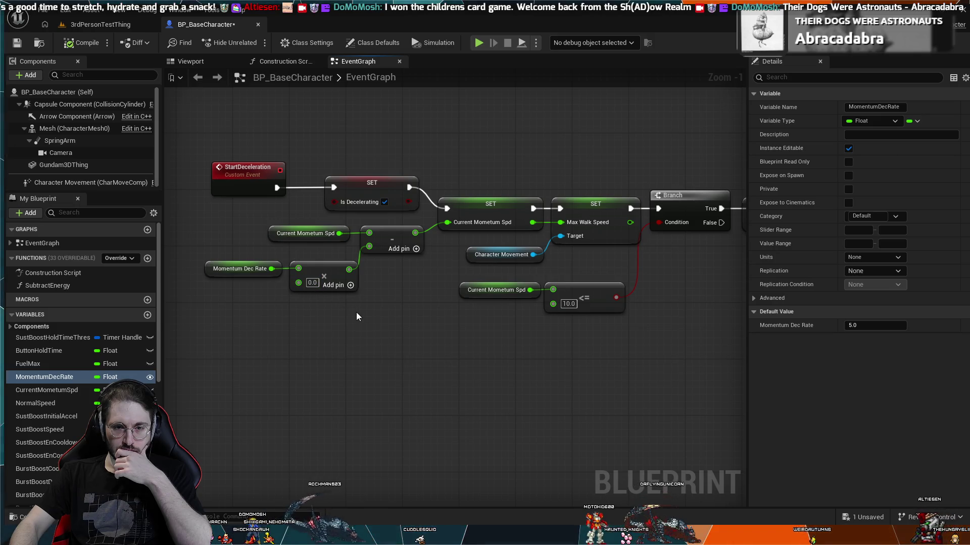
Step: Break the Current Mometum Spd link into the subtract node
left_click(357, 233, "alt")
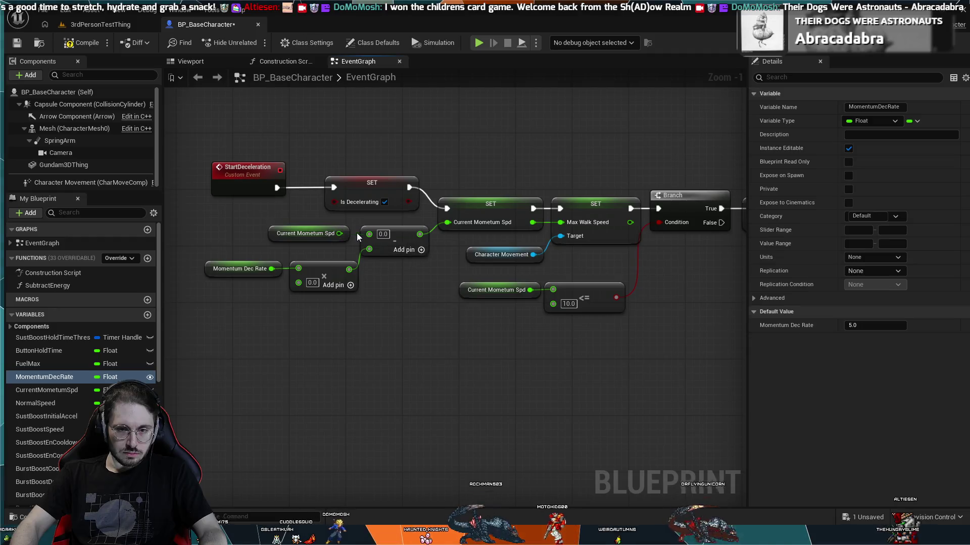
scroll(399, 293, "down", 4)
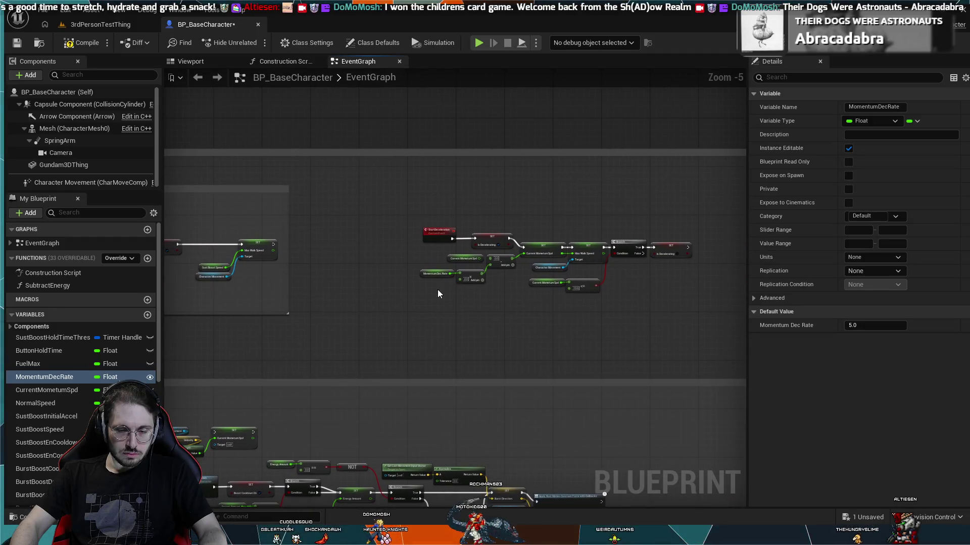
left_click(431, 289)
Step: Connect Event Tick's Delta Seconds to the Momentum Dec Rate multiply node's second input
mouse_move(431, 289)
left_mouse_down()
mouse_move(634, 275)
mouse_move(595, 293)
mouse_move(228, 350)
left_mouse_up()
scroll(257, 359, "down", 2)
scroll(326, 344, "up", 3)
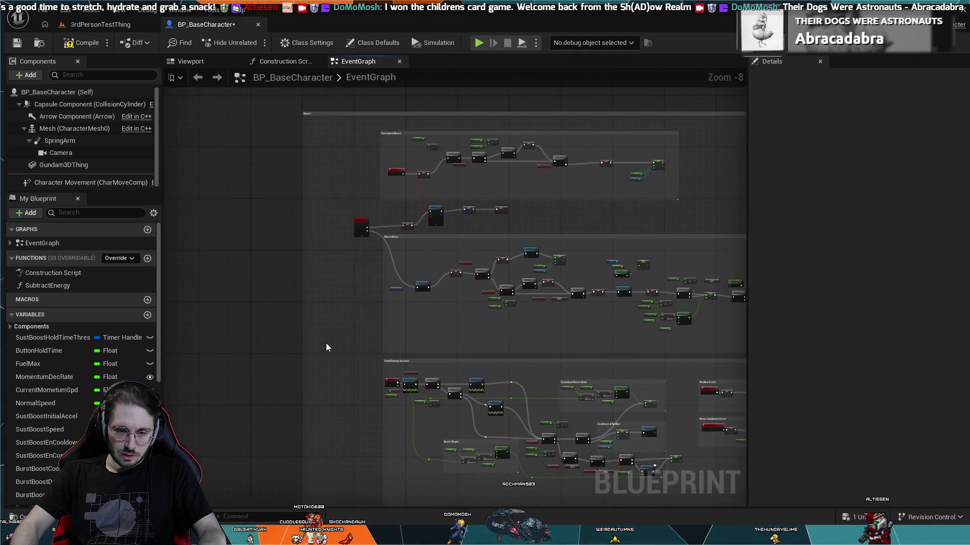
mouse_move(326, 343)
left_mouse_down()
mouse_move(374, 408)
mouse_move(339, 372)
left_mouse_up()
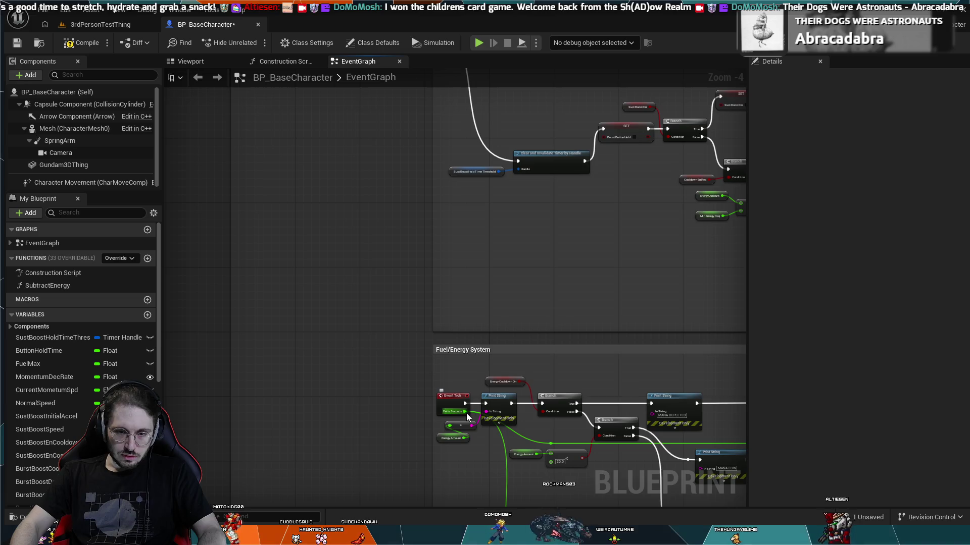
mouse_move(733, 284)
left_mouse_down()
mouse_move(790, 227)
mouse_move(747, 172)
mouse_move(738, 55)
mouse_move(758, 229)
mouse_move(575, 276)
mouse_move(276, 90)
mouse_move(122, 243)
mouse_move(453, 298)
mouse_move(565, 222)
mouse_move(559, 312)
mouse_move(545, 299)
left_mouse_up()
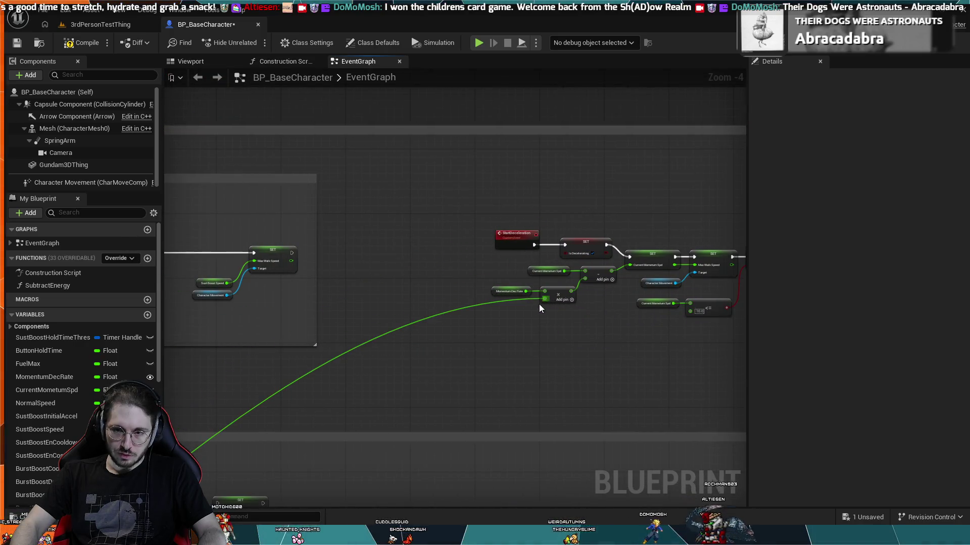
scroll(535, 309, "up", 4)
left_click_drag(581, 356, 381, 345)
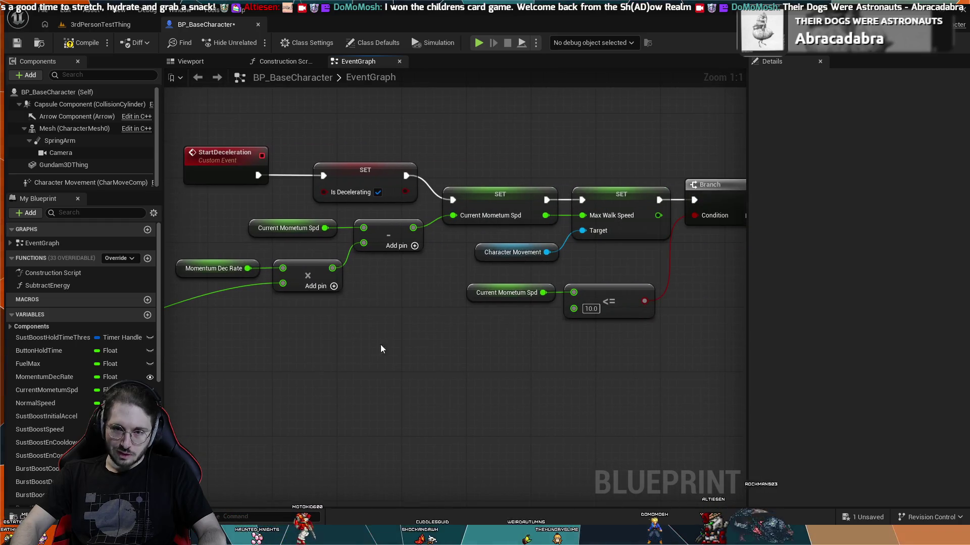
scroll(481, 325, "down", 1)
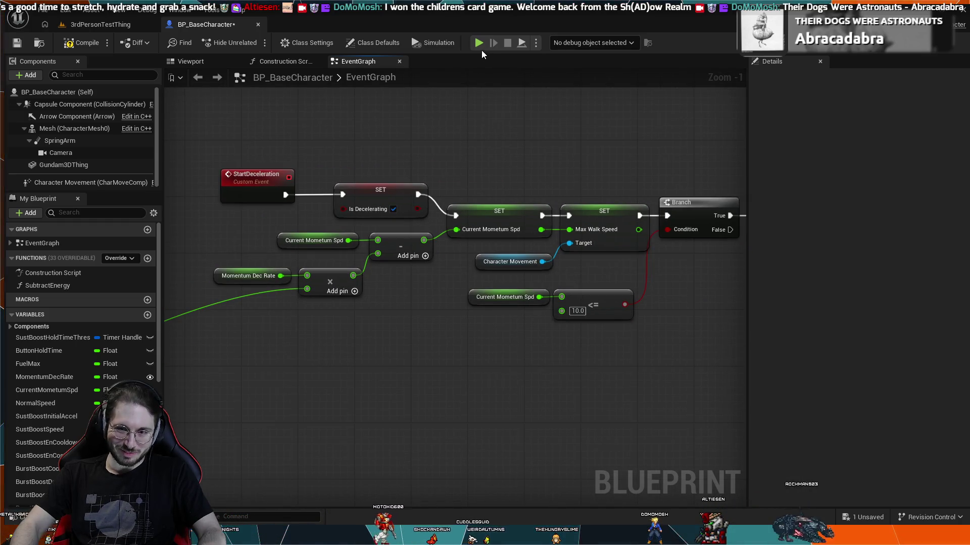
left_click_drag(470, 98, 417, 125)
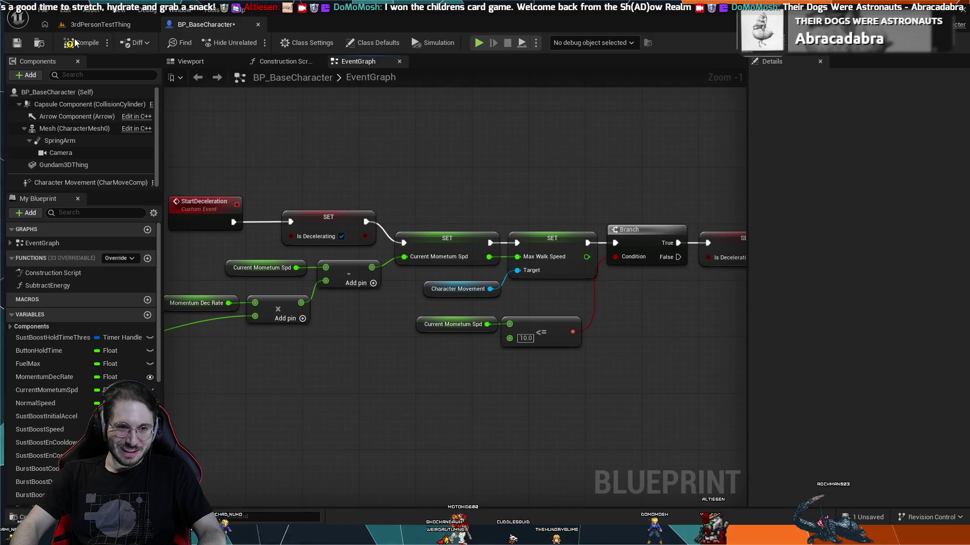
Step: Play-test 3rdPersonTestThing with Delta Seconds-driven deceleration, then end the session
left_click(103, 25)
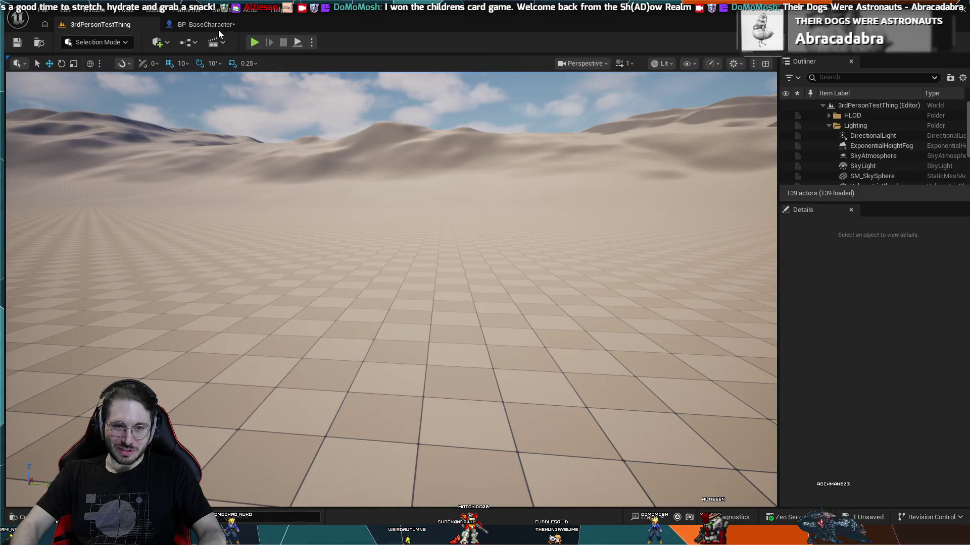
left_click(254, 43)
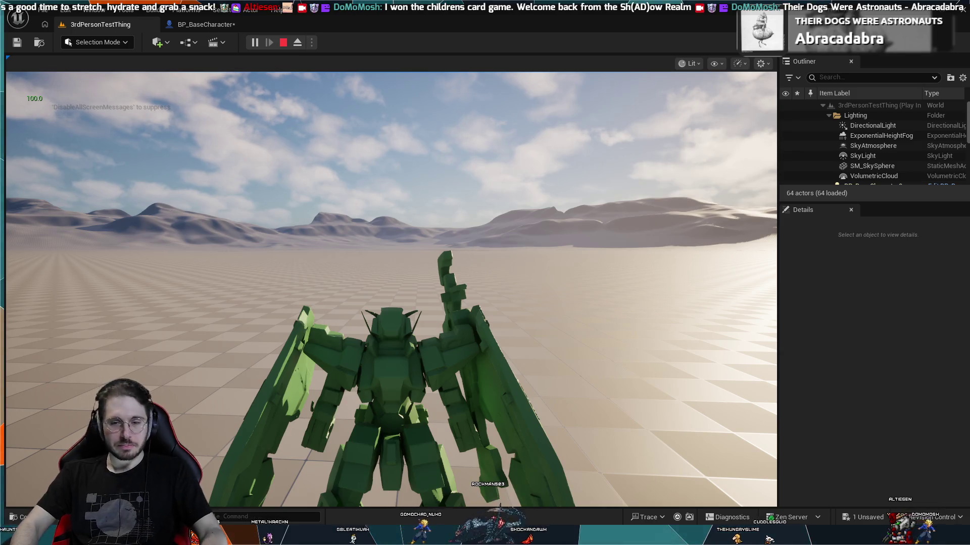
key("Escape")
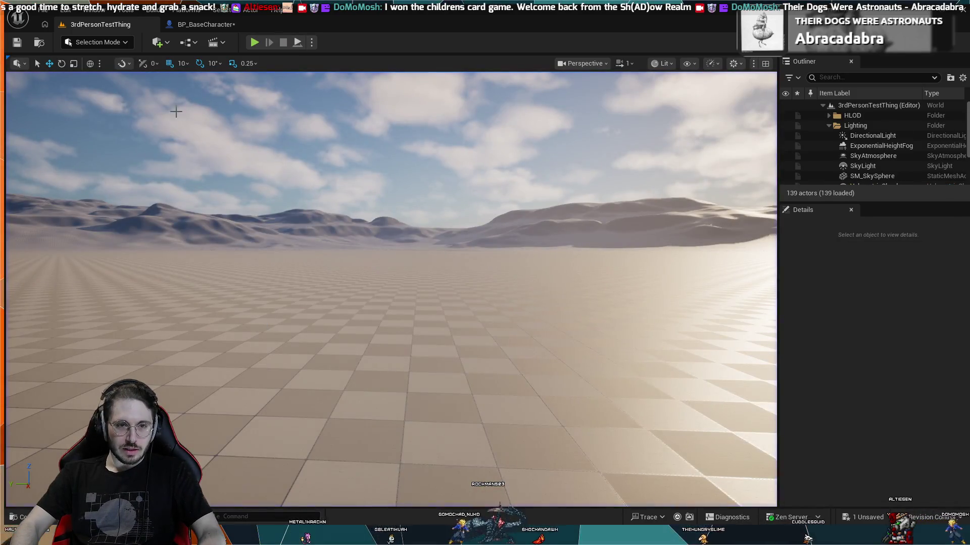
Step: Pan BP_BaseCharacter's graph to the Event Tick-driven Fuel/Energy System section and its Print String nodes
left_click(206, 24)
mouse_move(281, 195)
left_mouse_down()
mouse_move(366, 160)
mouse_move(585, 260)
mouse_move(746, 237)
left_mouse_up()
left_click_drag(458, 318, 610, 303)
mouse_move(342, 308)
left_mouse_down()
mouse_move(467, 293)
mouse_move(368, 340)
mouse_move(390, 341)
mouse_move(395, 275)
left_mouse_up()
scroll(387, 341, "down", 1)
scroll(398, 366, "up", 2)
scroll(393, 288, "up", 3)
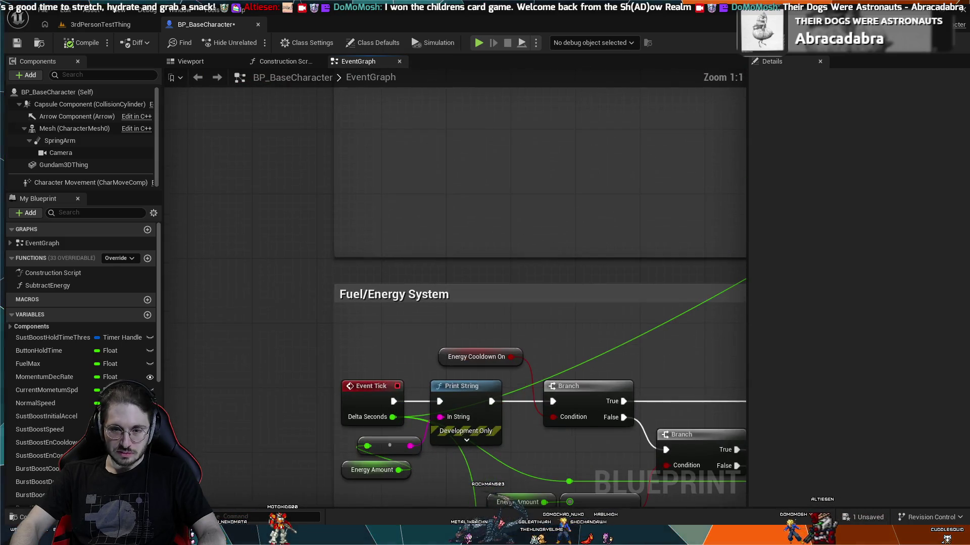
mouse_move(512, 396)
left_mouse_down()
mouse_move(498, 368)
mouse_move(520, 368)
mouse_move(491, 362)
mouse_move(479, 326)
left_mouse_up()
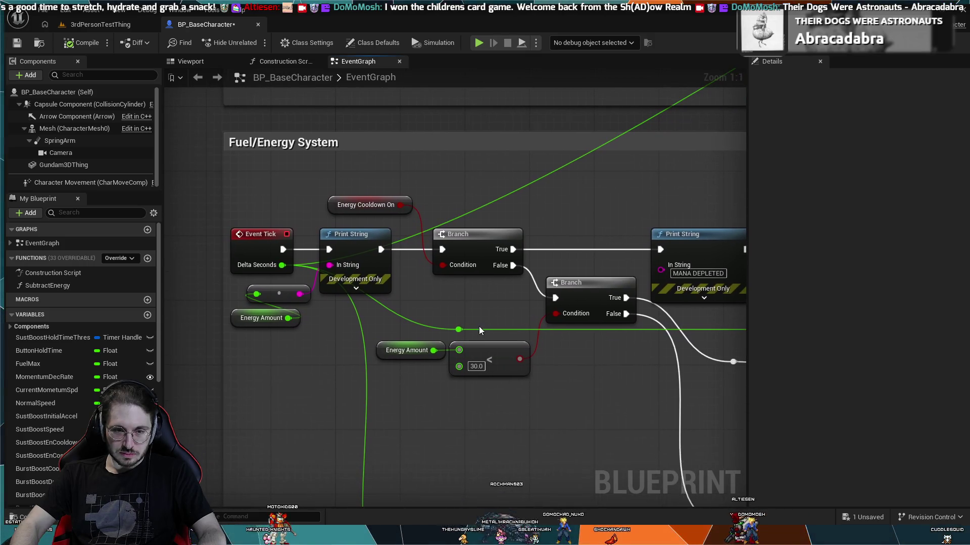
mouse_move(297, 392)
left_mouse_down()
mouse_move(362, 368)
mouse_move(371, 355)
left_mouse_up()
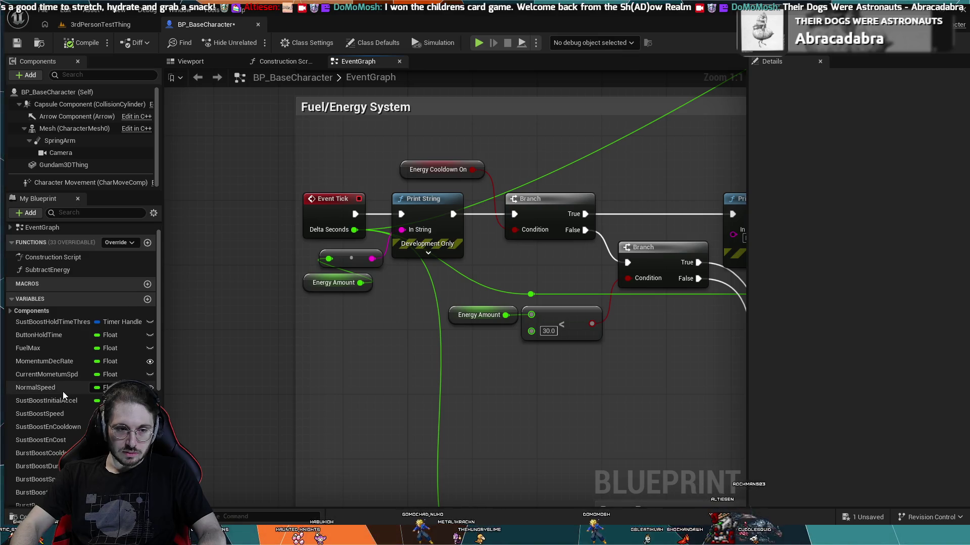
scroll(60, 407, "down", 2)
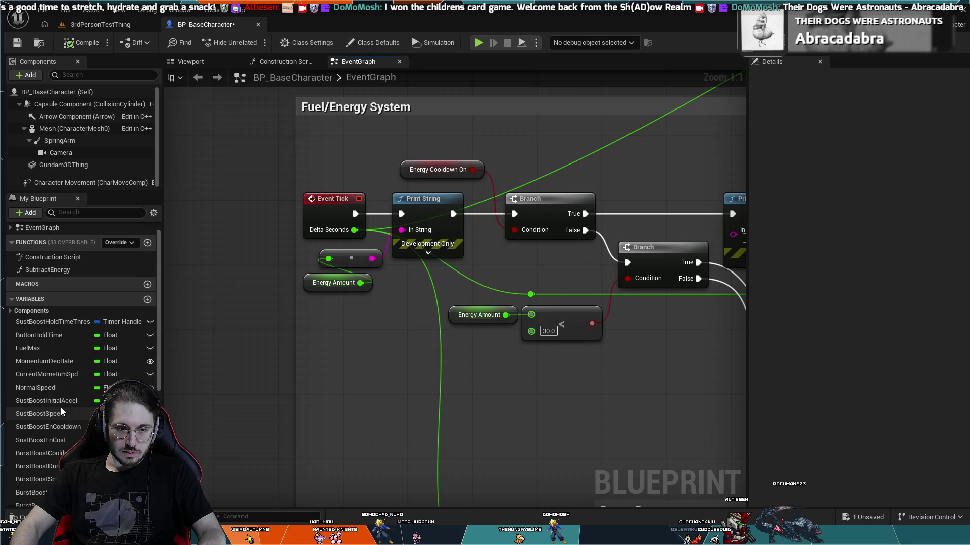
scroll(56, 416, "down", 7)
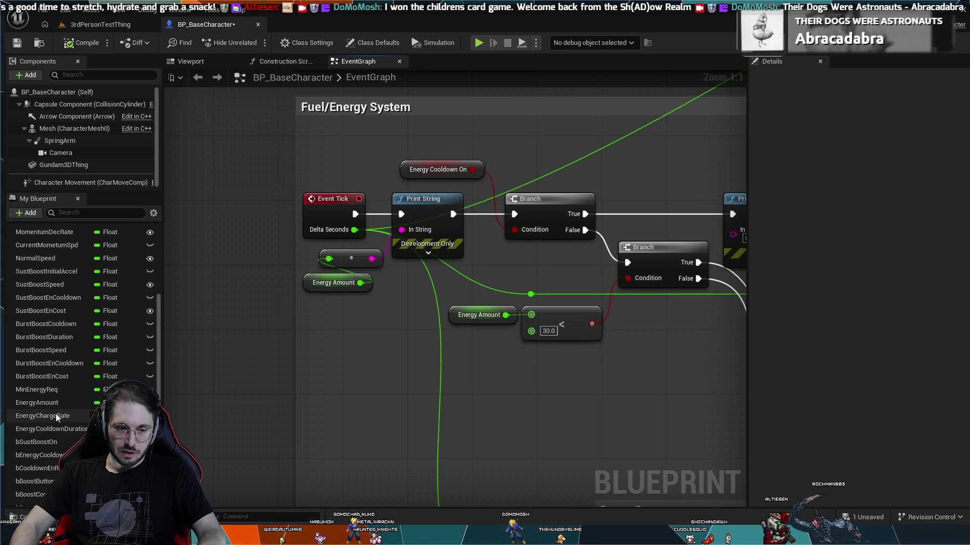
scroll(57, 416, "up", 3)
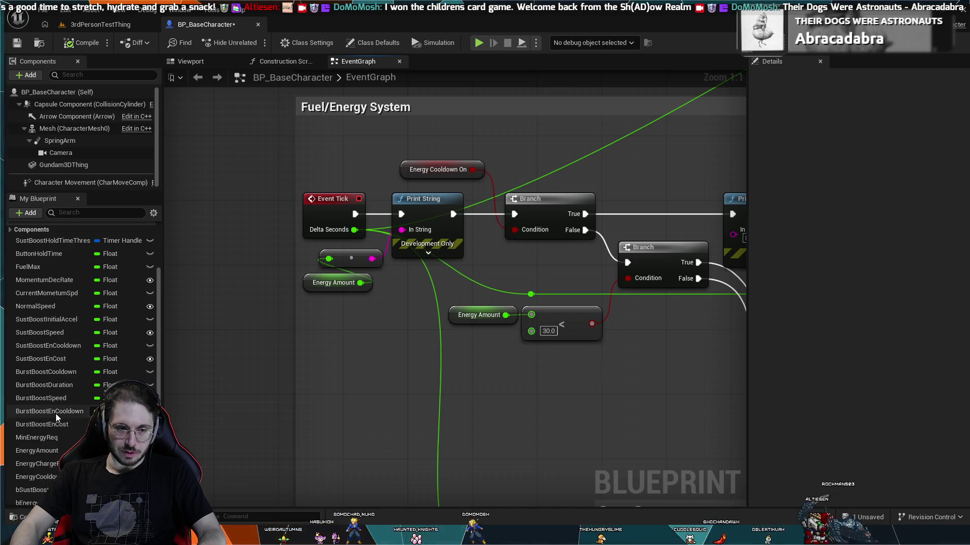
Step: Rename the Float variable CurrentMometumSpd to CurrentSpeed in My Blueprint's Variables list
scroll(59, 443, "up", 3)
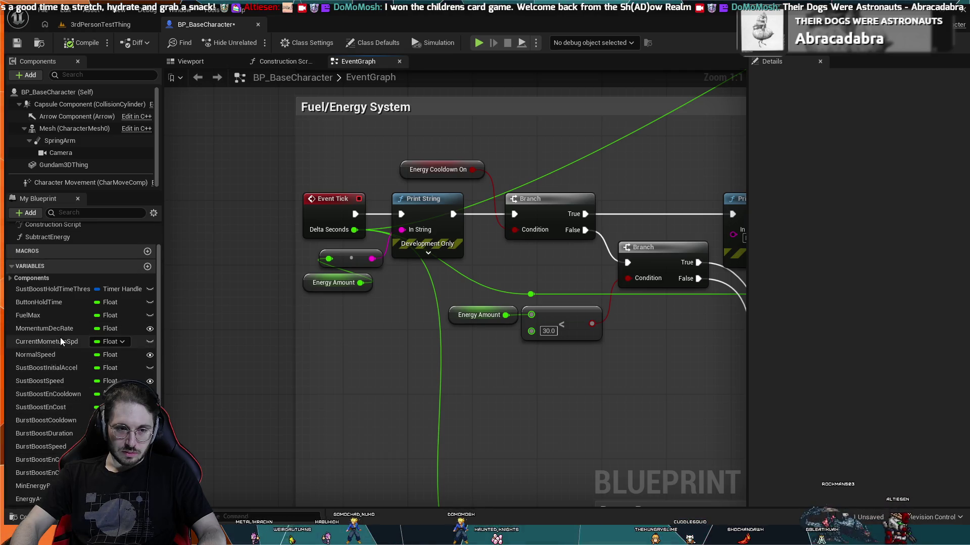
left_click(61, 342)
left_click(62, 342)
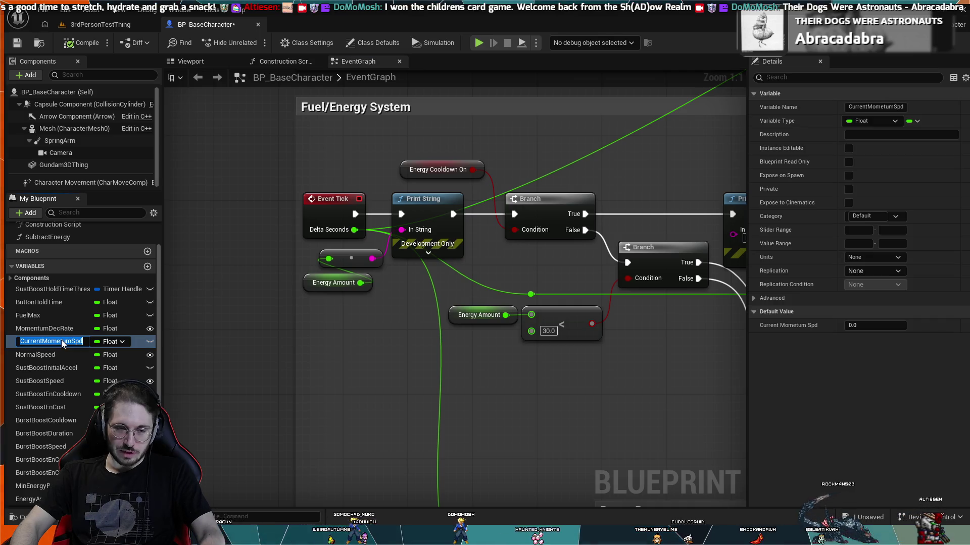
type("C")
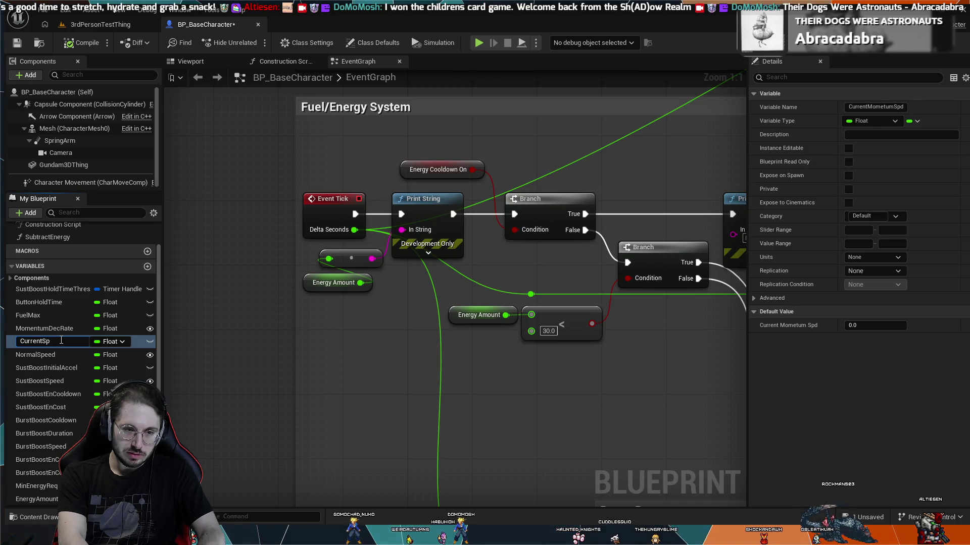
key("Return")
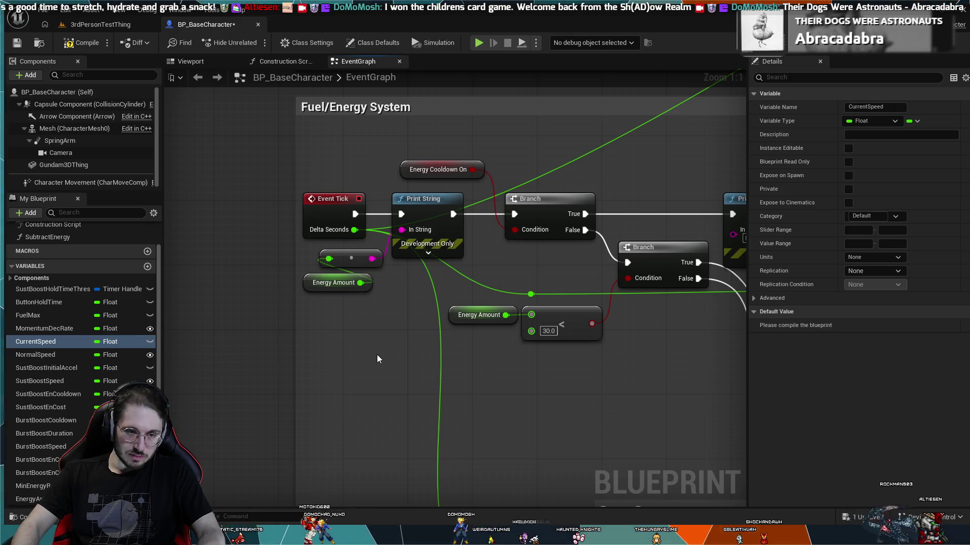
Step: Duplicate the top Print String and its float-to-string conversion node lower in the graph
left_click(359, 276)
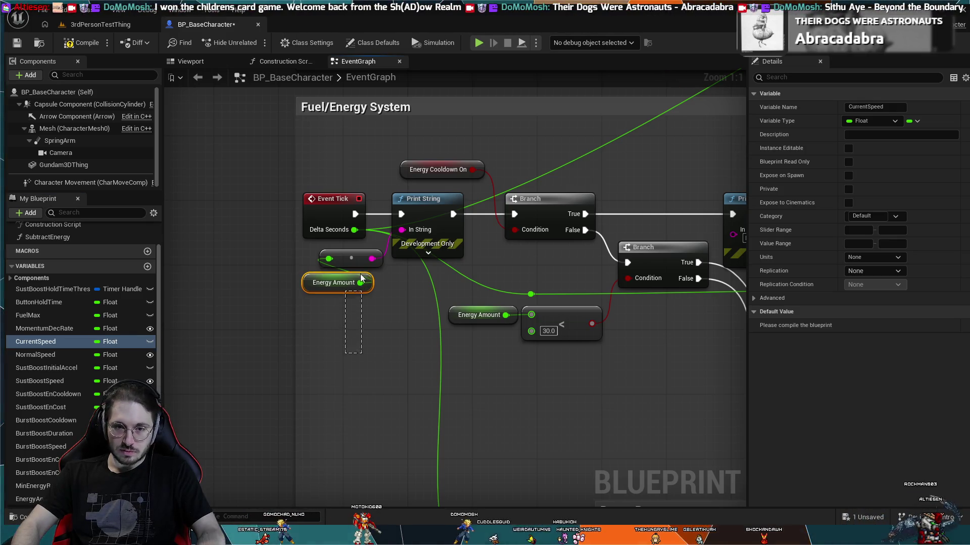
left_click(380, 253)
left_click(401, 253, "shift")
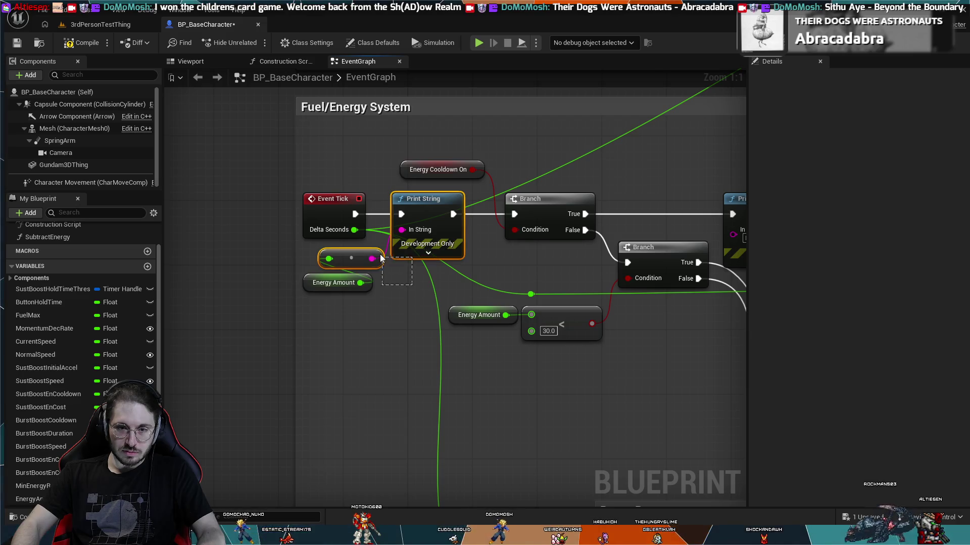
key("ctrl+c")
key("ctrl+v")
left_click(336, 391)
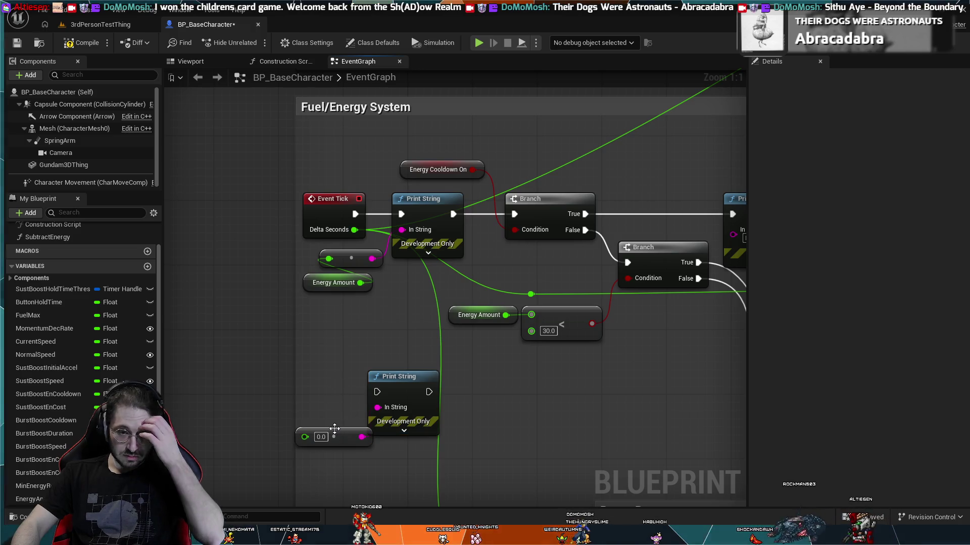
Step: Wire a Current Speed getter into the pasted conversion node and arrange the nodes together
left_click(69, 341)
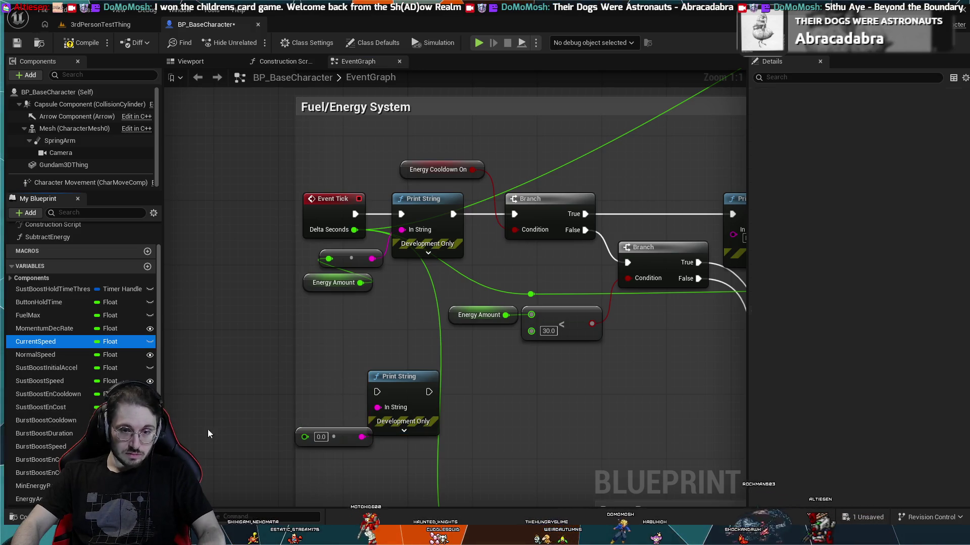
mouse_move(359, 501)
left_mouse_down()
mouse_move(305, 452)
mouse_move(305, 437)
left_mouse_up()
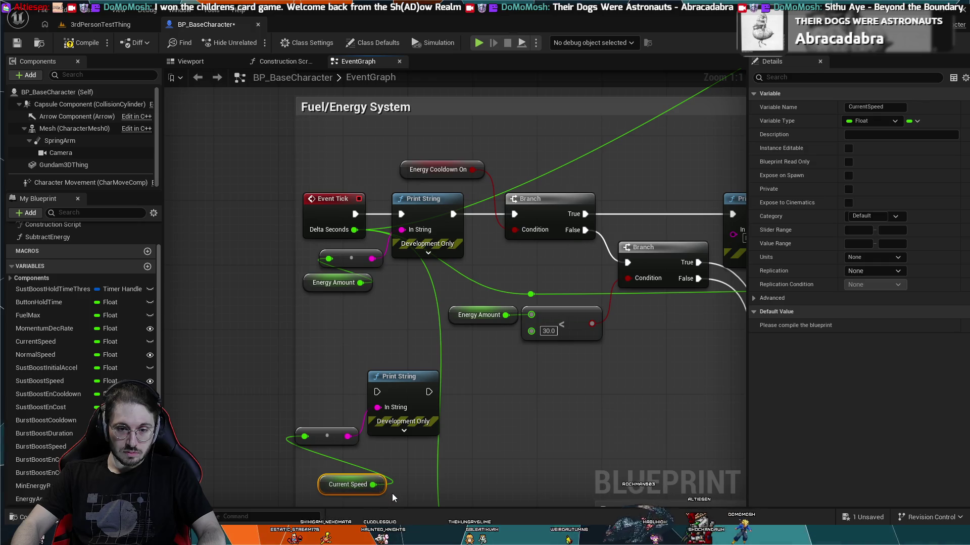
mouse_move(392, 493)
left_mouse_down()
mouse_move(354, 429)
mouse_move(368, 370)
left_mouse_up()
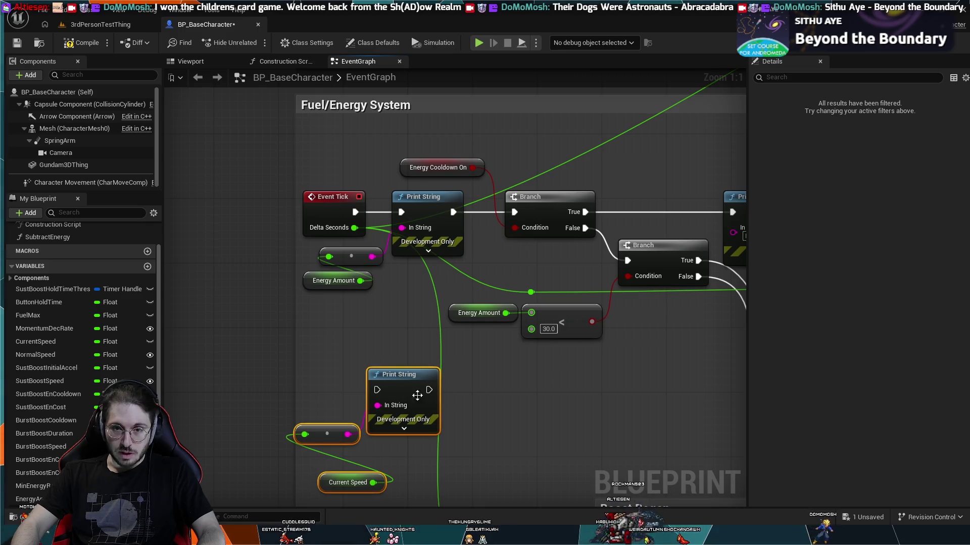
left_click(361, 465)
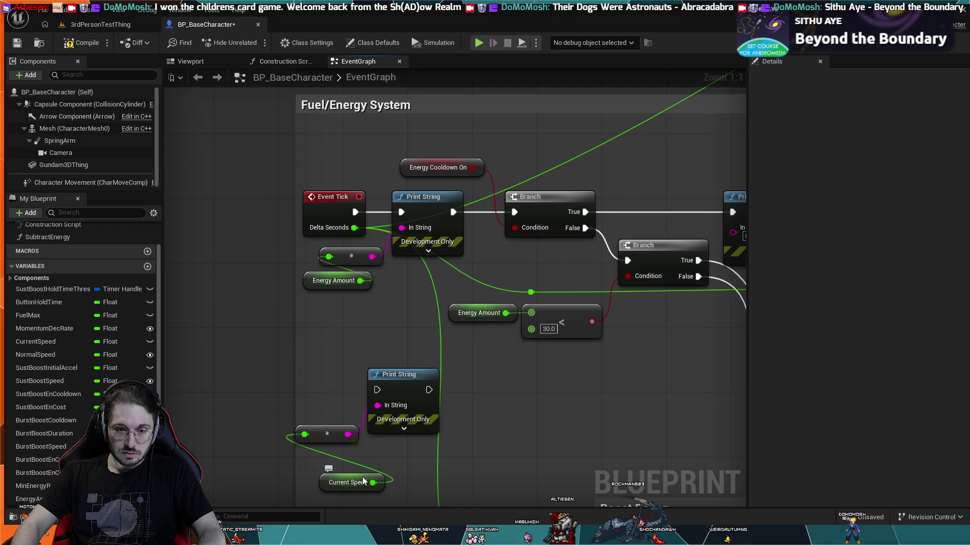
left_click_drag(363, 481, 342, 453)
left_click_drag(342, 438, 419, 447)
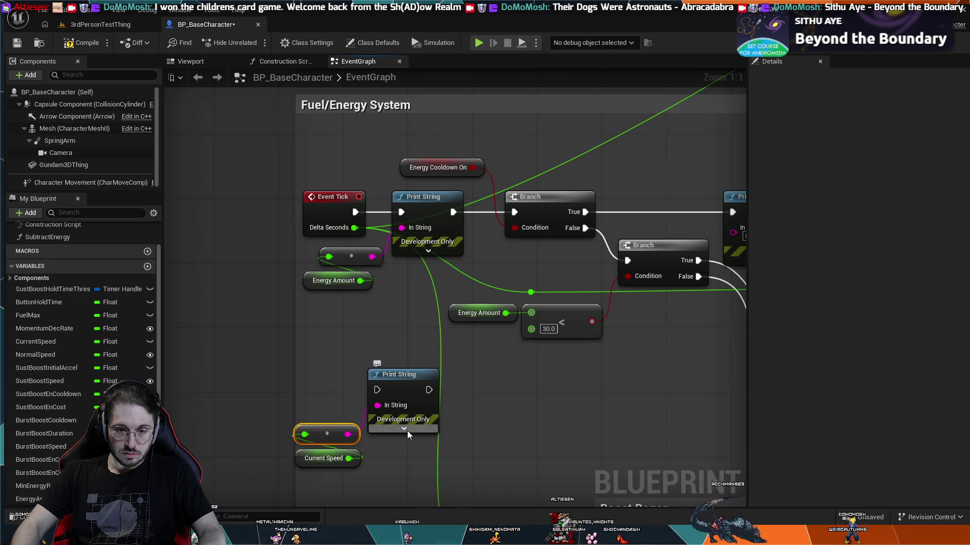
left_click(404, 428)
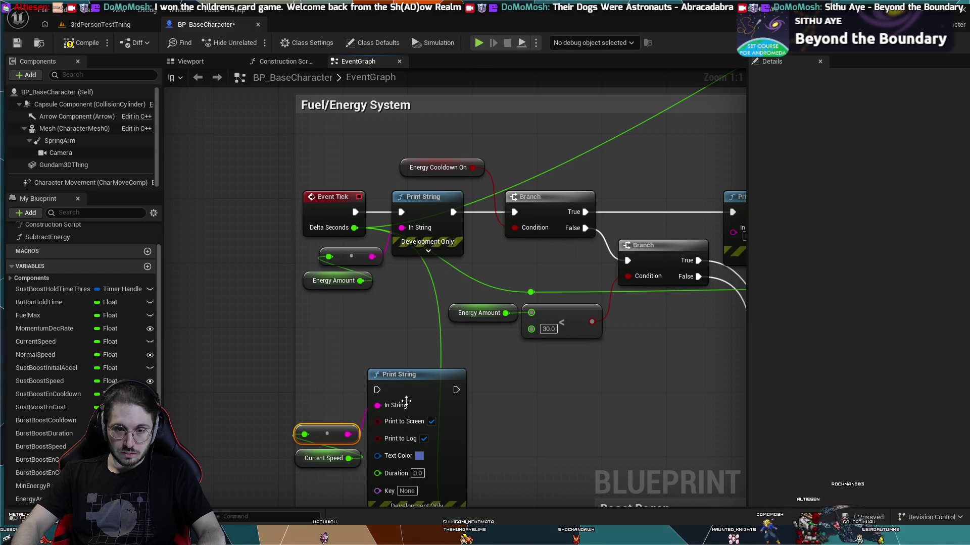
Step: Collapse the advanced options on both the top and lower Print String nodes
scroll(384, 399, "down", 3)
scroll(387, 447, "up", 3)
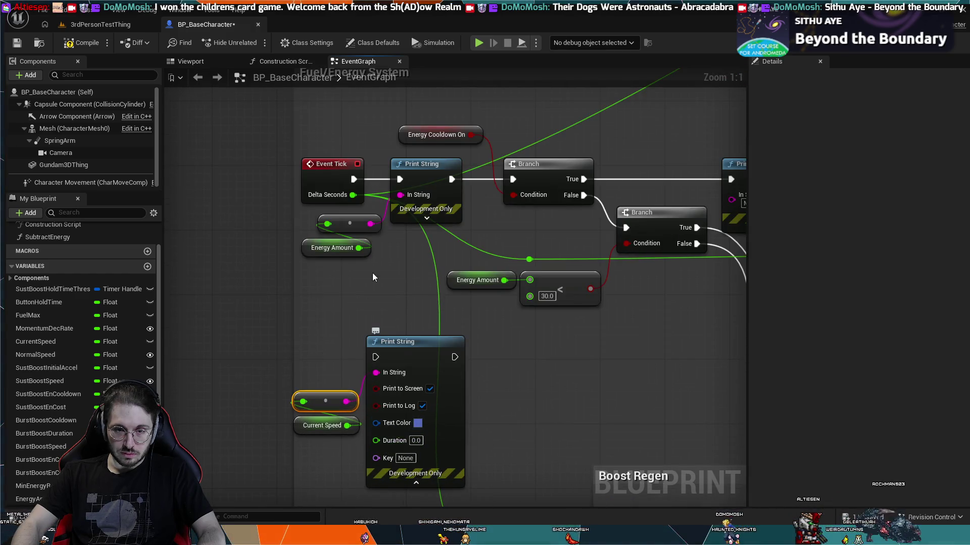
left_click(427, 218)
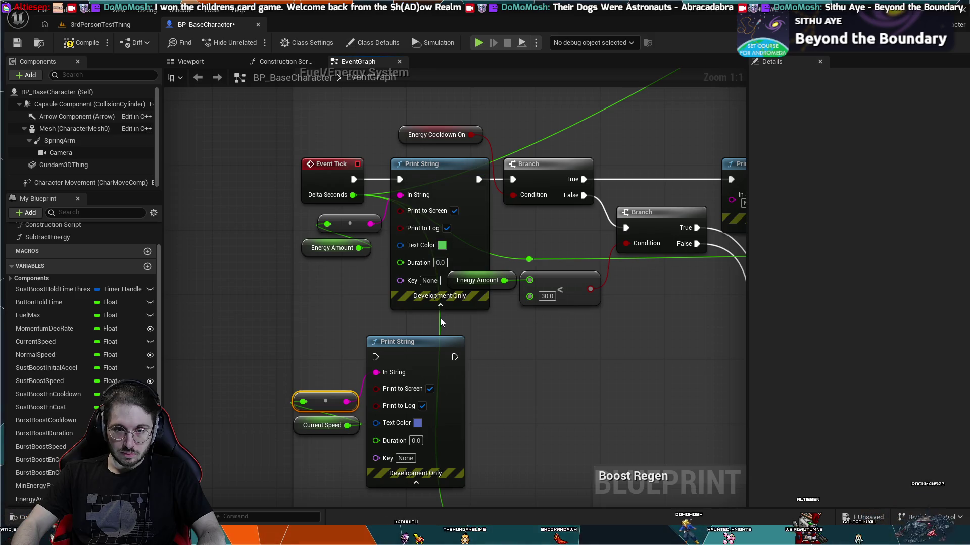
left_click(441, 306)
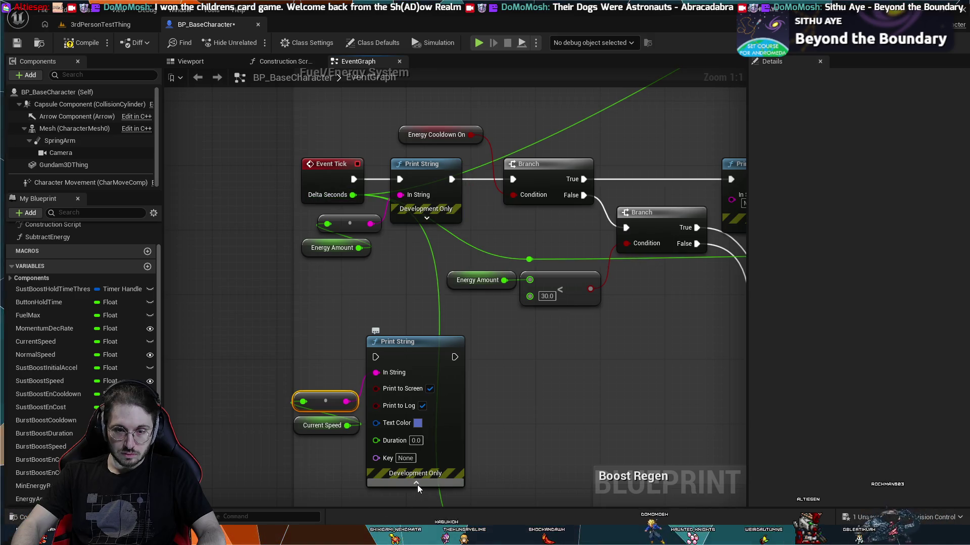
left_click(417, 485)
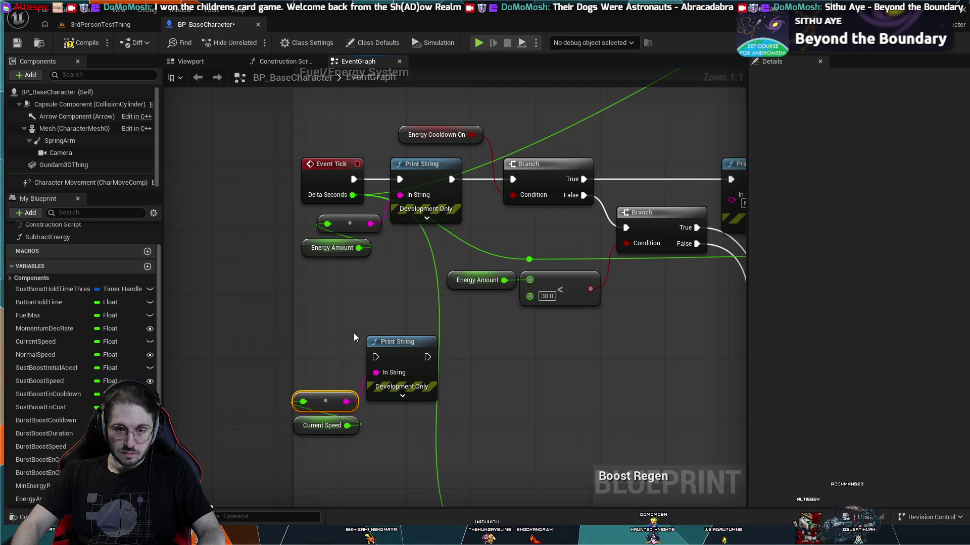
Step: Delete the Current Speed getter feeding the lower Print String's conversion node
scroll(480, 203, "down", 3)
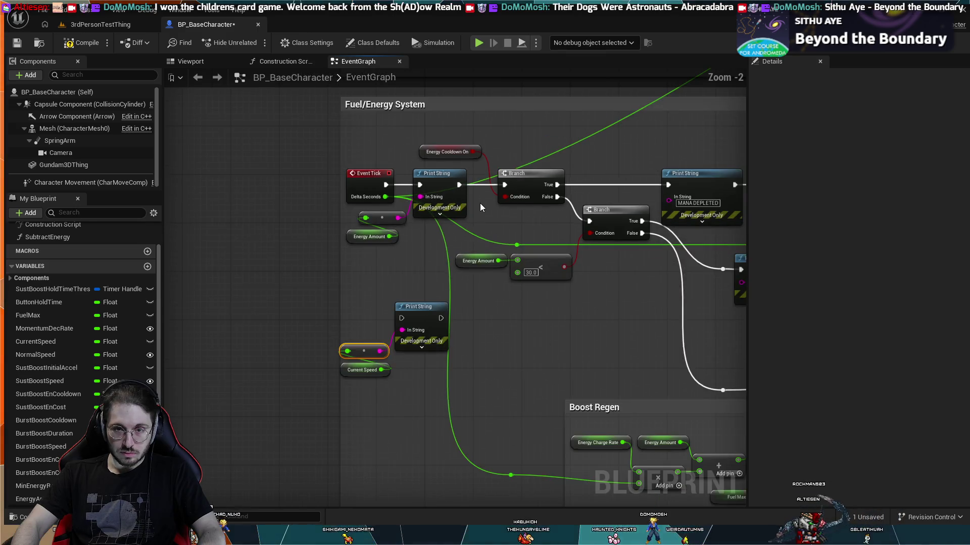
scroll(319, 404, "up", 3)
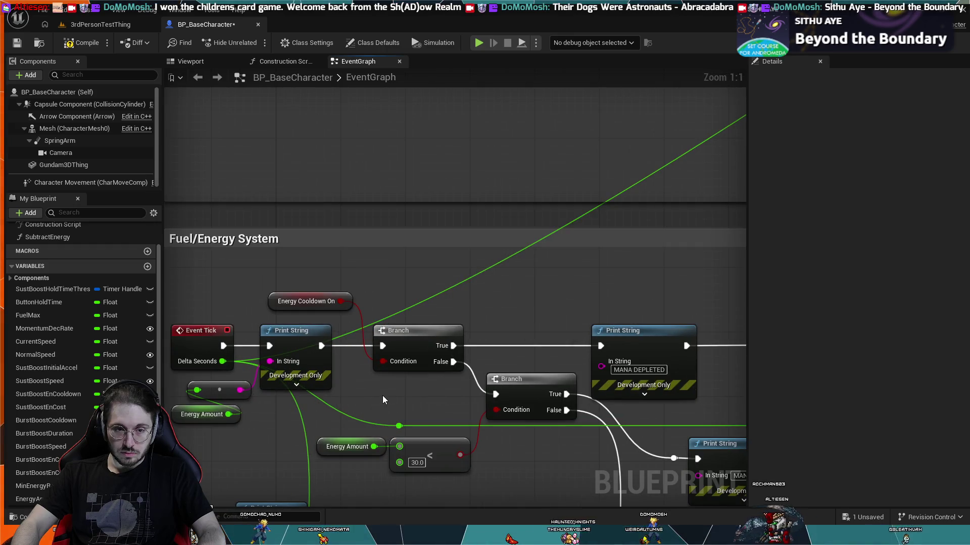
left_click_drag(320, 404, 349, 374)
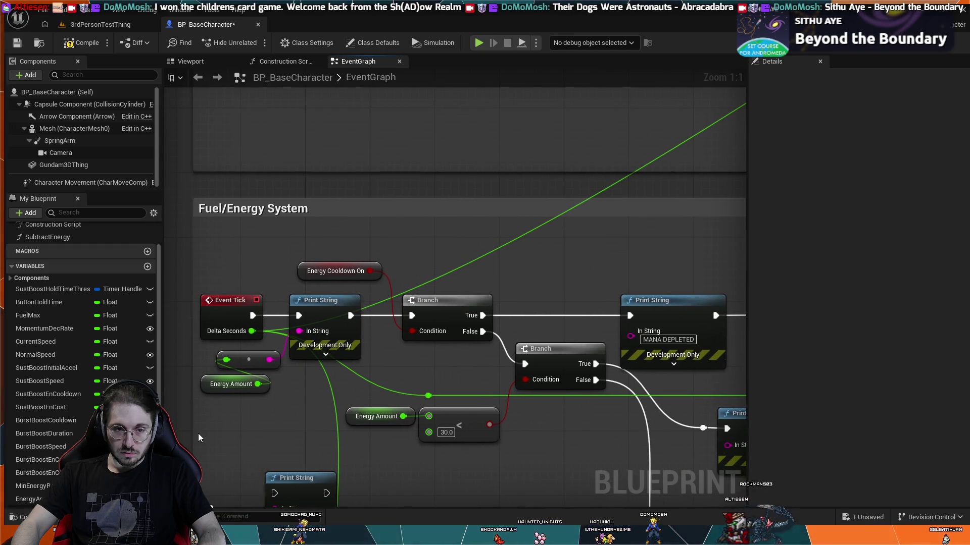
left_click_drag(198, 433, 301, 459)
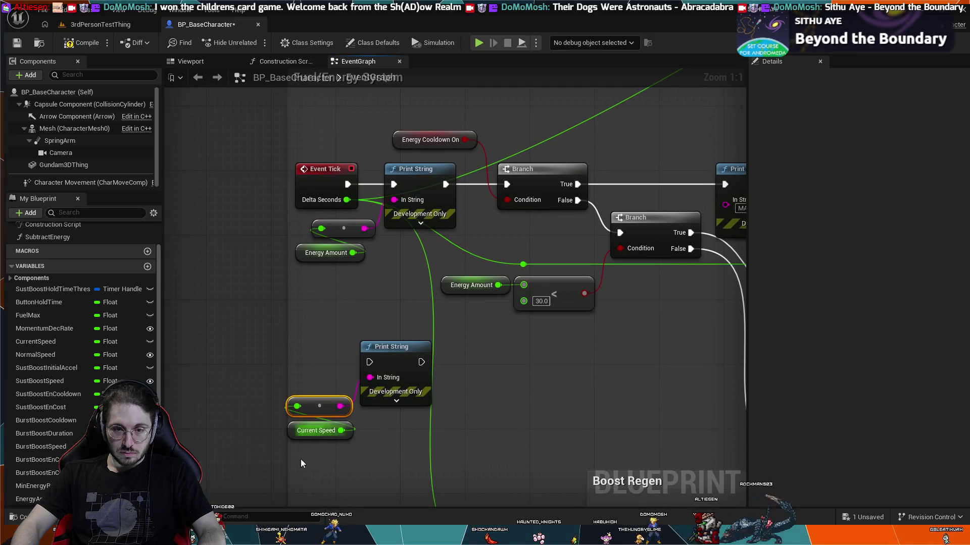
left_click(318, 431)
key("Delete")
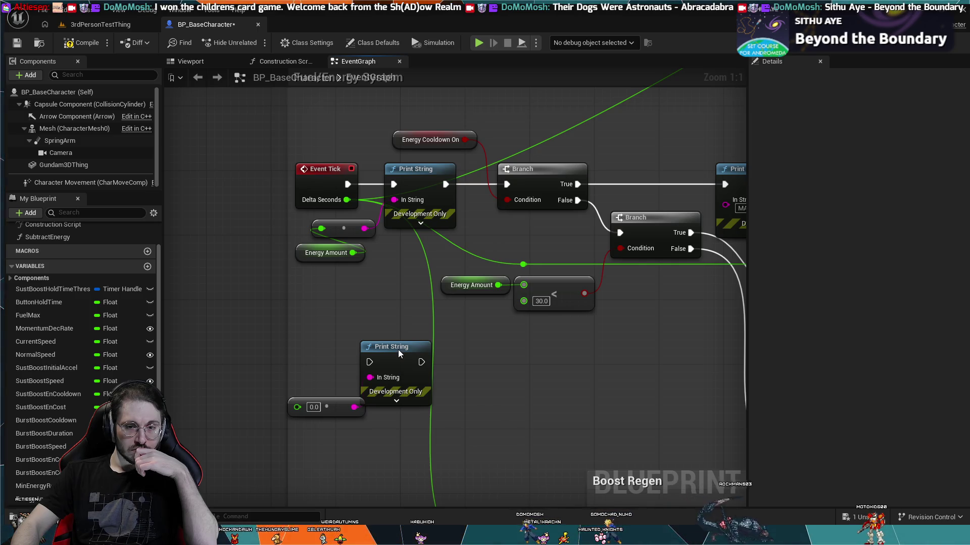
Step: Add a Max Walk Speed getter and connect it into the lower conversion node
key("ctrl+v")
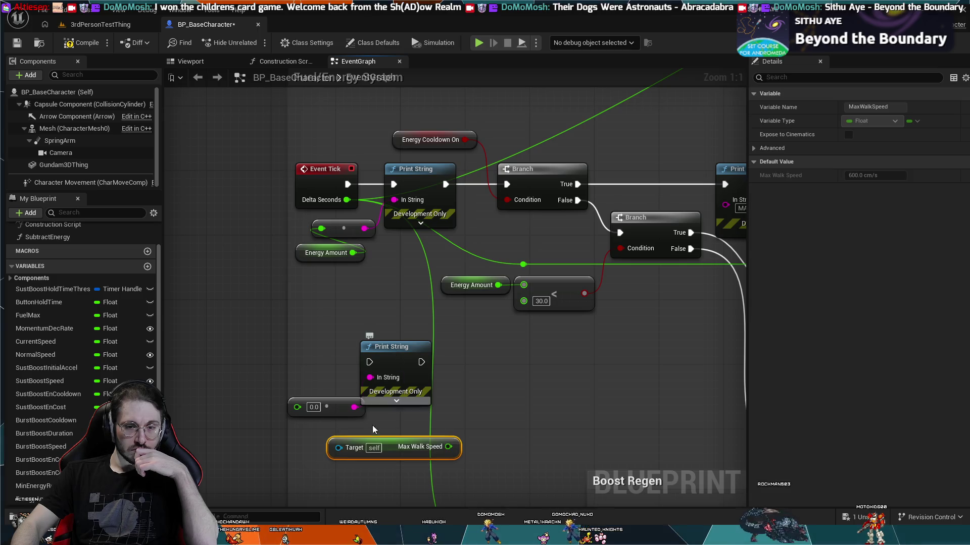
left_click_drag(378, 447, 305, 447)
mouse_move(378, 446)
left_mouse_down()
mouse_move(322, 432)
mouse_move(297, 406)
left_mouse_up()
left_click(333, 469)
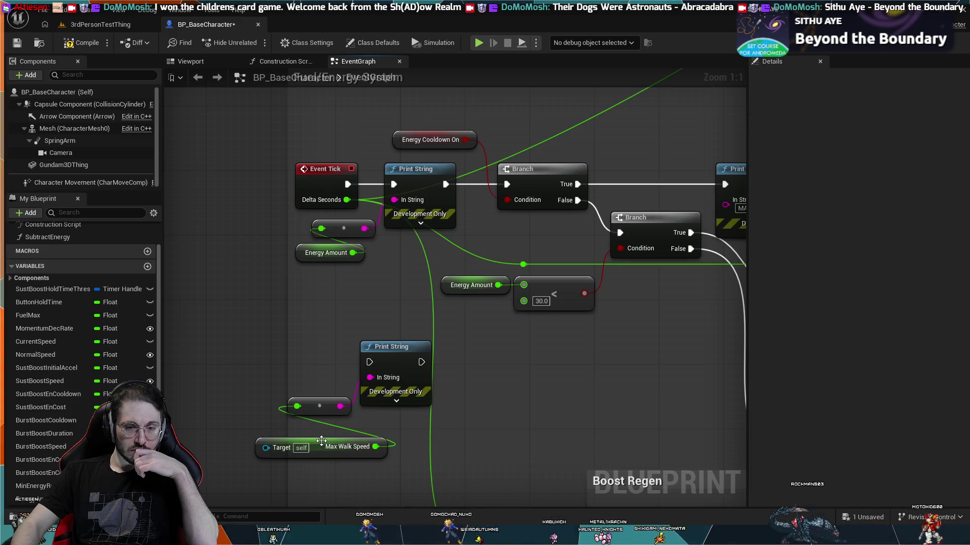
left_click_drag(321, 441, 323, 429)
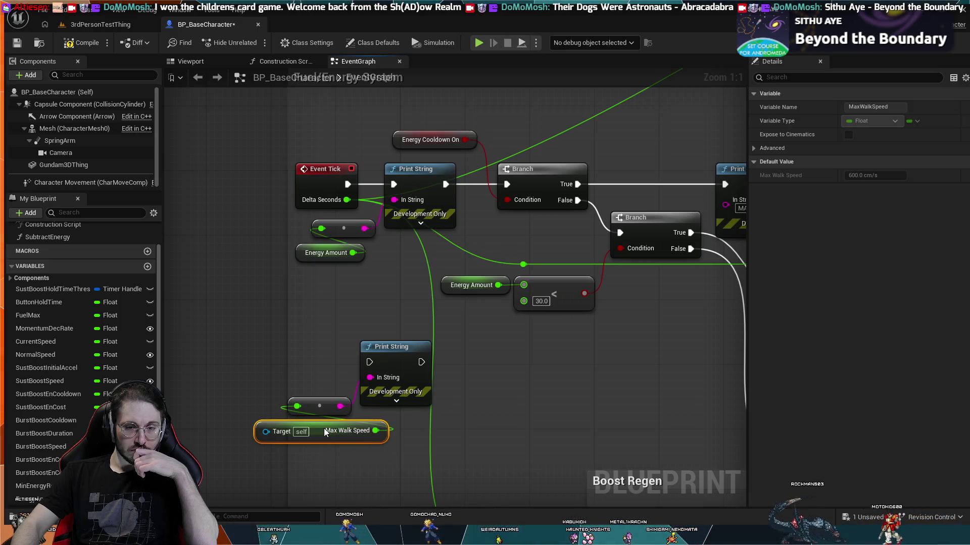
Step: Break the first Print String's link to the Branch and shift the Branch logic and Energy Cooldown On right
left_click(391, 350)
left_click_drag(411, 286, 243, 441)
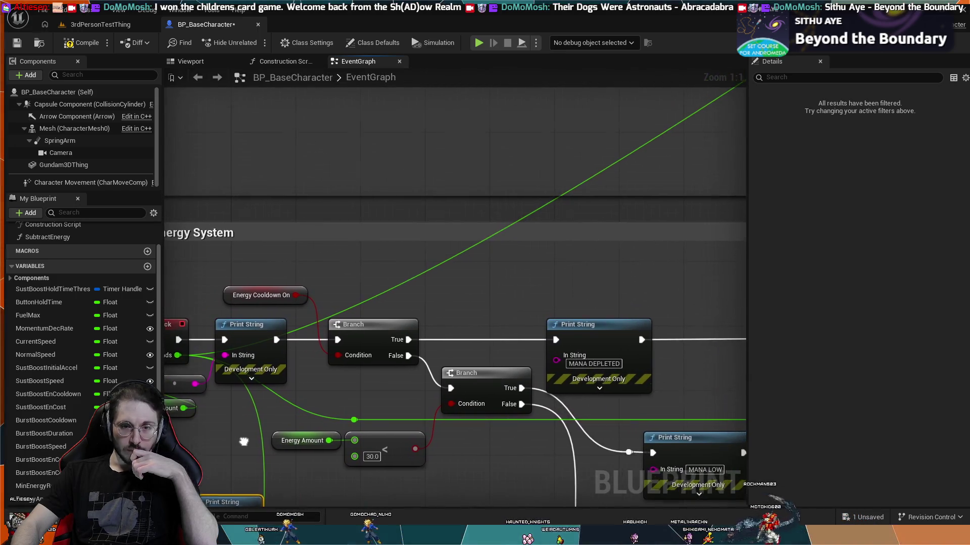
left_click_drag(301, 372, 396, 341)
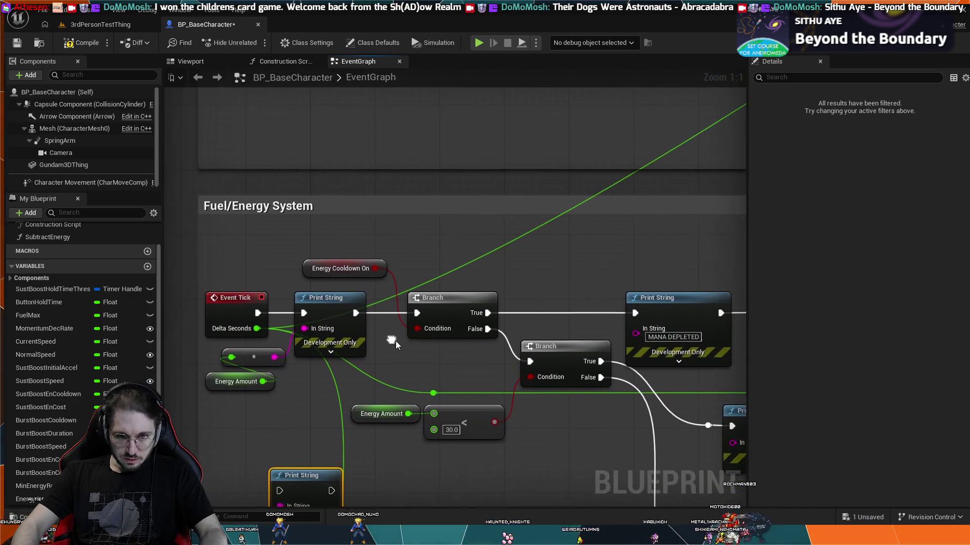
left_click(386, 314, "alt")
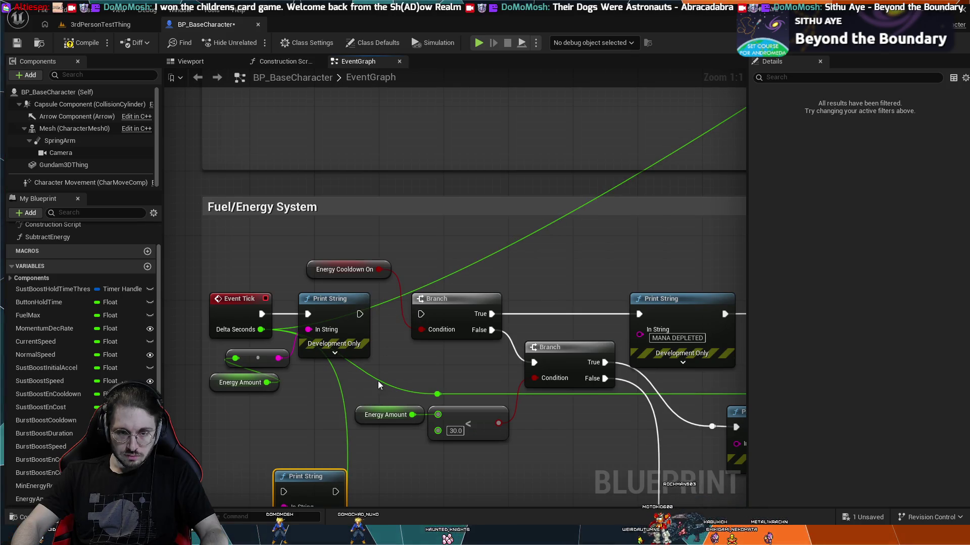
mouse_move(416, 374)
left_mouse_down()
mouse_move(430, 405)
mouse_move(548, 450)
left_mouse_up()
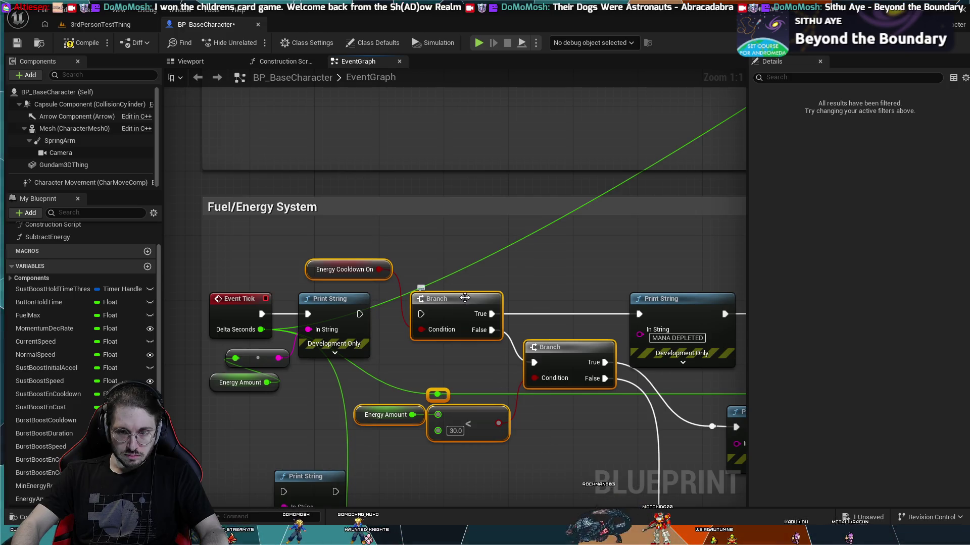
mouse_move(450, 291)
left_mouse_down()
mouse_move(482, 332)
mouse_move(564, 355)
left_mouse_up()
left_click(564, 346)
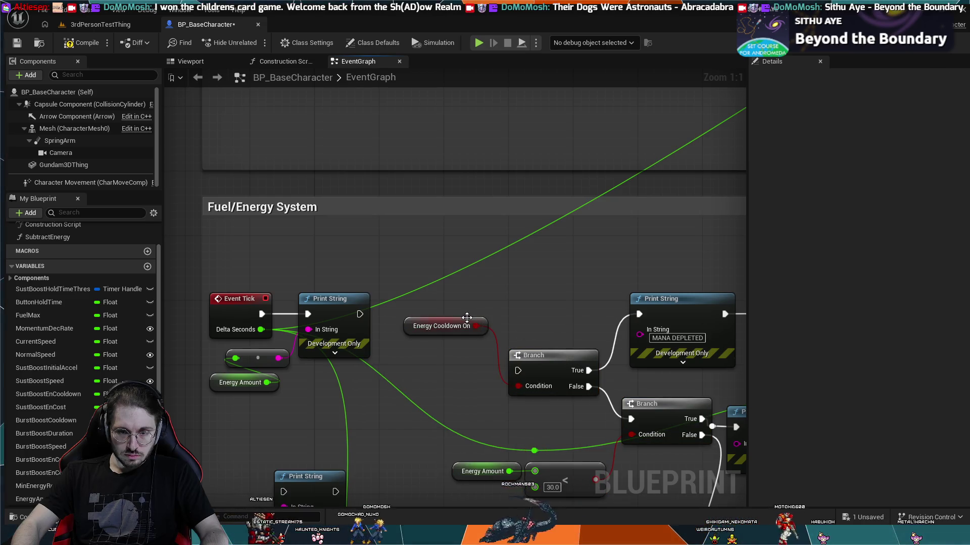
mouse_move(474, 326)
left_mouse_down()
mouse_move(573, 431)
mouse_move(589, 416)
mouse_move(574, 410)
left_mouse_up()
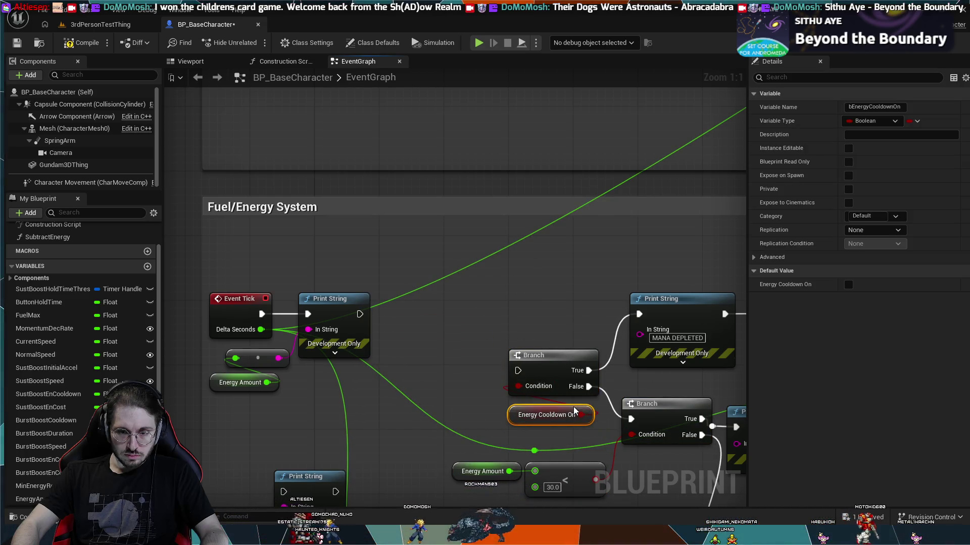
Step: Move the second Print String and Max Walk Speed up beside the first and wire it into the Branch
scroll(270, 413, "down", 3)
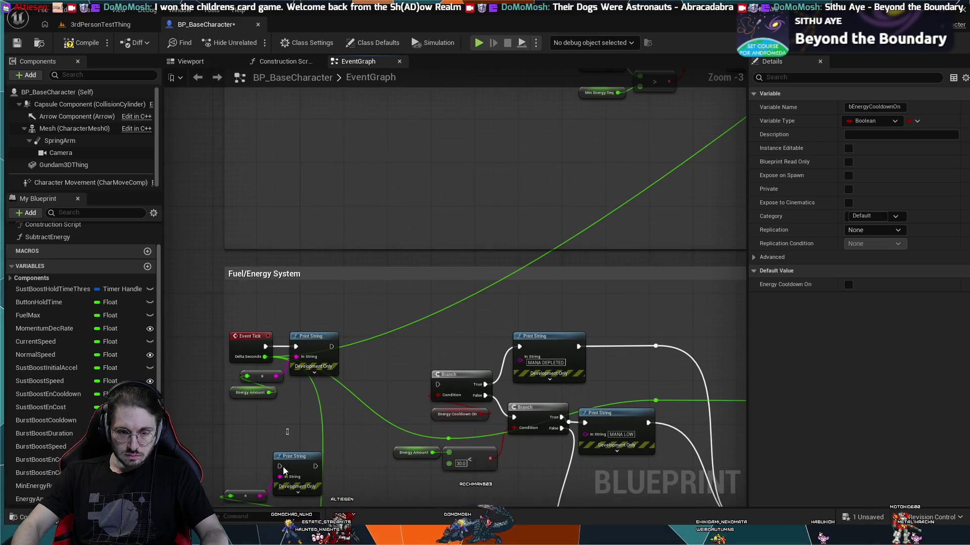
left_click_drag(286, 317, 252, 428)
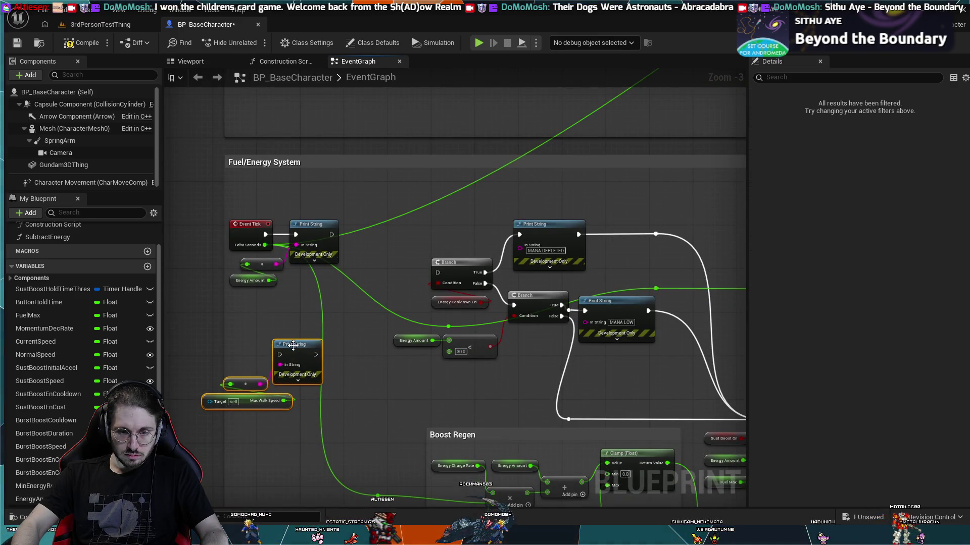
mouse_move(294, 345)
left_mouse_down()
mouse_move(417, 224)
mouse_move(360, 257)
mouse_move(404, 253)
left_mouse_up()
left_click_drag(442, 281, 438, 273)
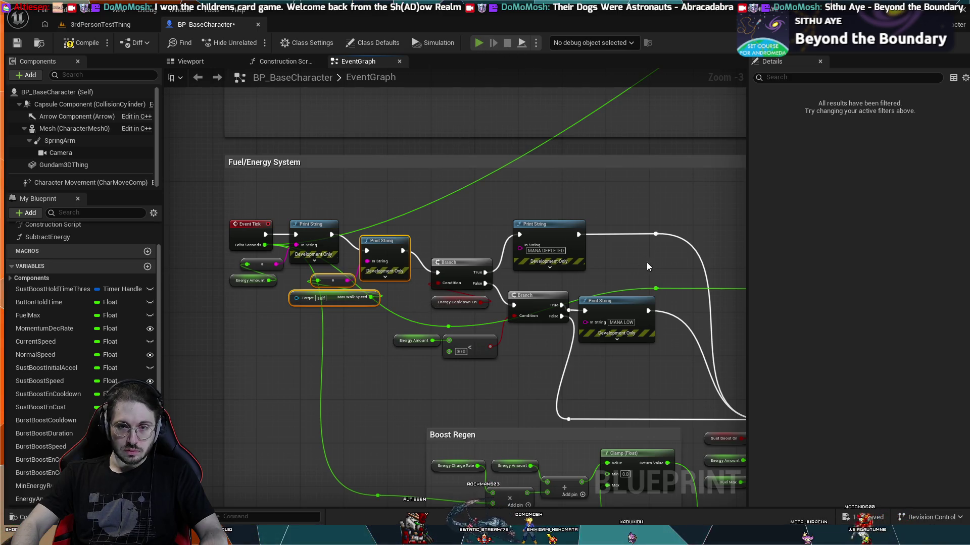
Step: Compile with F7 and inspect the Compiler Results error on Get Max Walk Speed's missing target
key("F7")
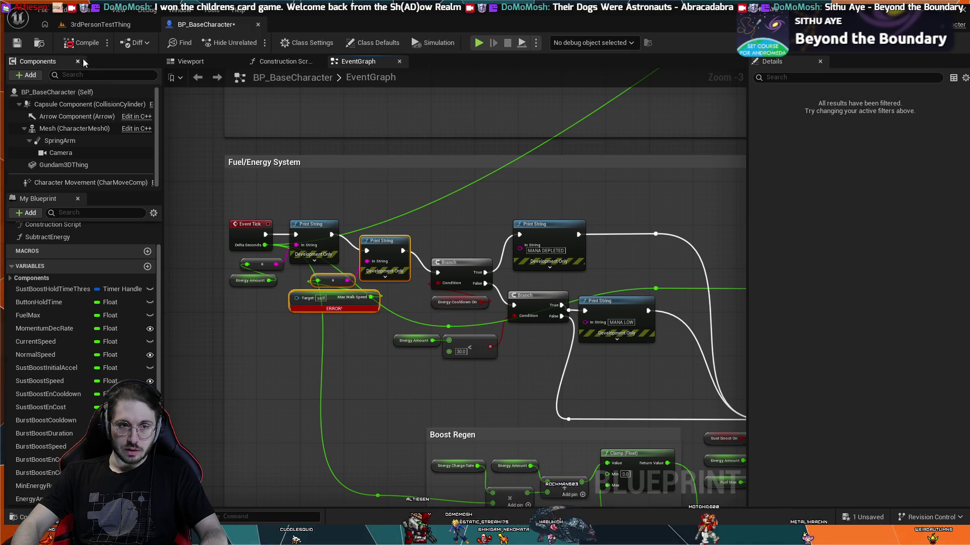
left_click(81, 42)
left_click(340, 329)
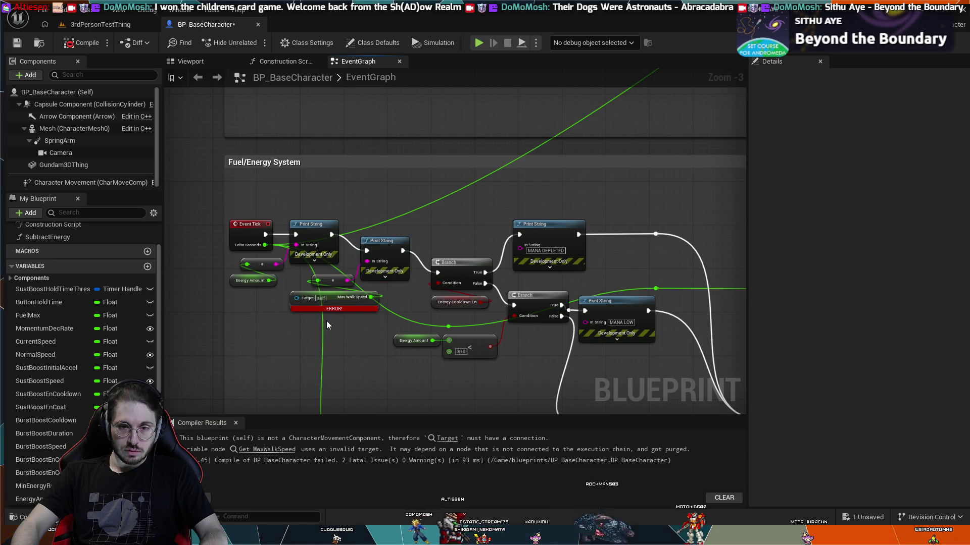
scroll(326, 324, "up", 3)
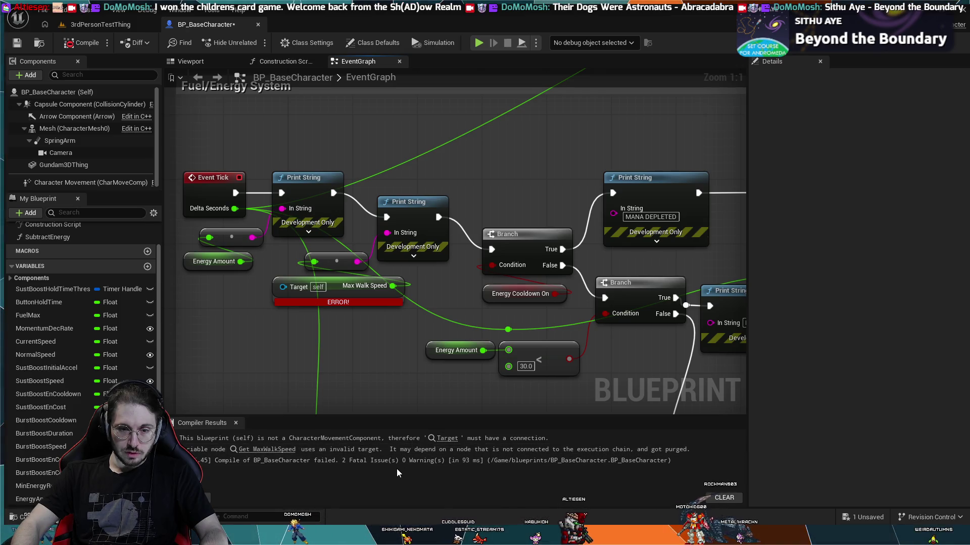
scroll(471, 354, "down", 2)
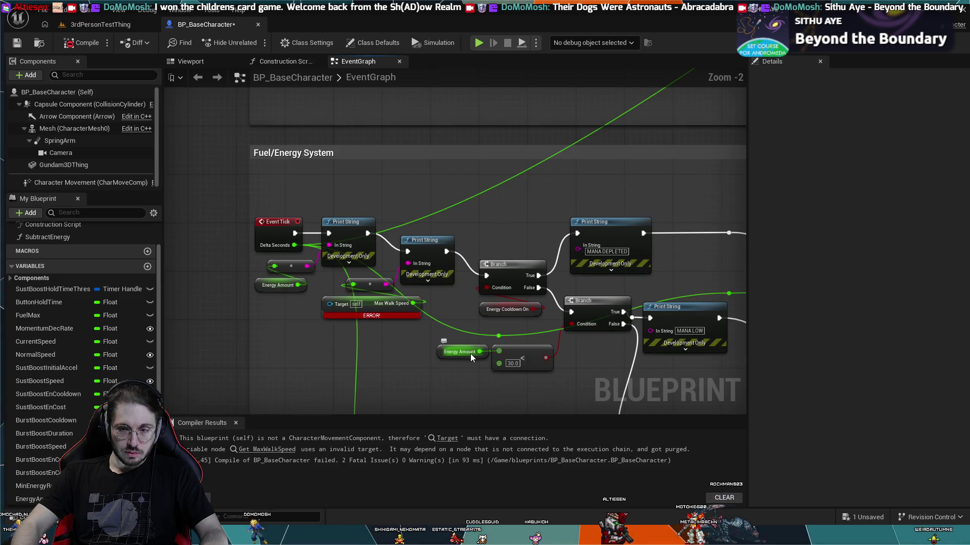
scroll(429, 323, "down", 2)
mouse_move(430, 321)
left_mouse_down()
mouse_move(455, 264)
mouse_move(450, 195)
mouse_move(541, 177)
mouse_move(646, 187)
mouse_move(413, 248)
left_mouse_up()
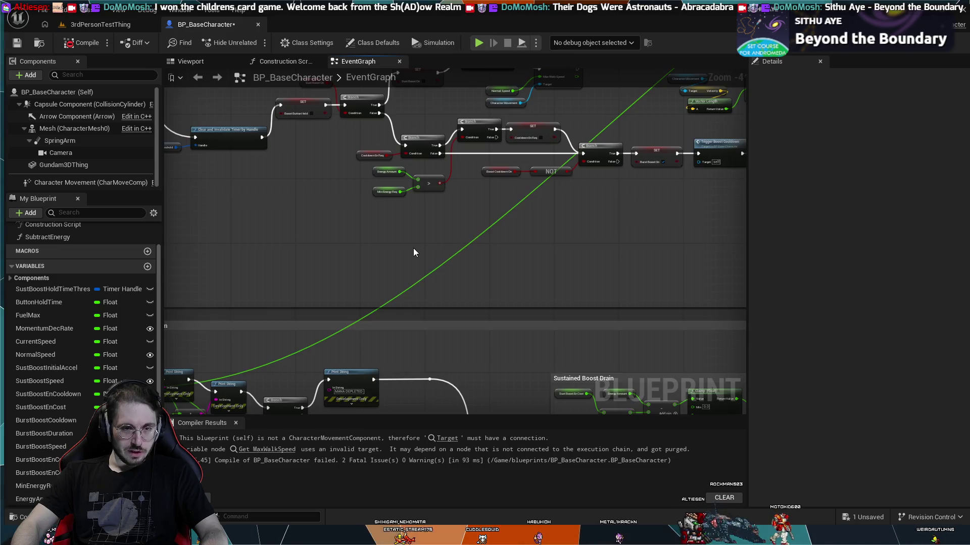
scroll(463, 222, "up", 3)
mouse_move(463, 223)
left_mouse_down()
mouse_move(599, 361)
mouse_move(287, 255)
mouse_move(409, 126)
mouse_move(395, 108)
mouse_move(491, 346)
mouse_move(411, 342)
mouse_move(414, 307)
left_mouse_up()
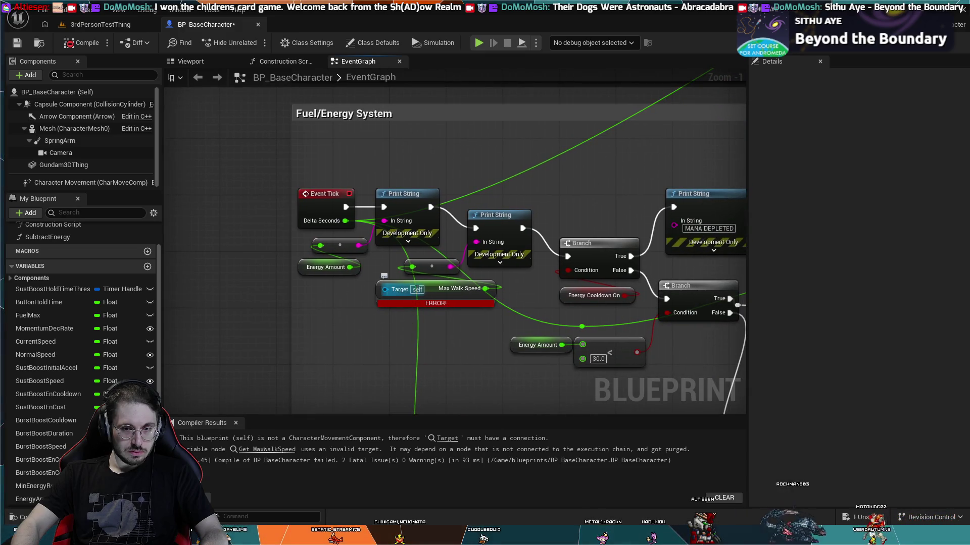
scroll(484, 357, "down", 3)
mouse_move(484, 357)
left_mouse_down()
mouse_move(367, 282)
mouse_move(241, 243)
mouse_move(368, 244)
mouse_move(271, 249)
mouse_move(281, 253)
mouse_move(264, 265)
left_mouse_up()
scroll(264, 264, "up", 3)
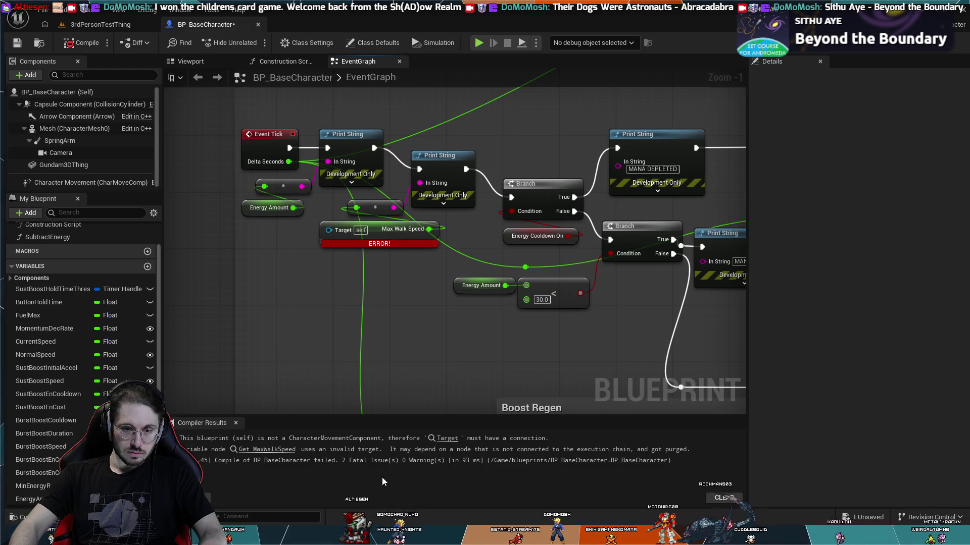
Step: Place a Character Movement reference at Get Max Walk Speed's Target input and recompile successfully
key("ctrl+v")
mouse_move(323, 269)
left_mouse_down()
mouse_move(261, 256)
mouse_move(329, 230)
left_mouse_up()
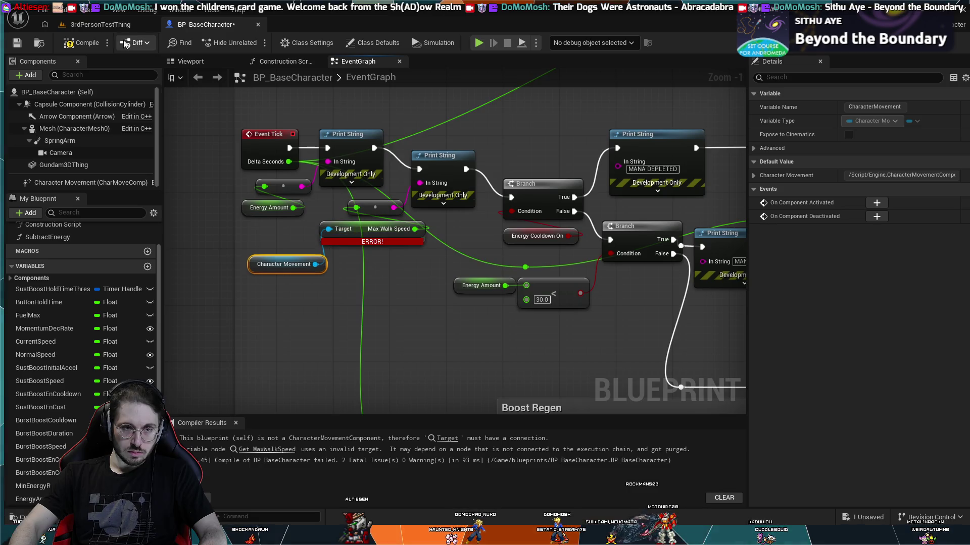
left_click(86, 42)
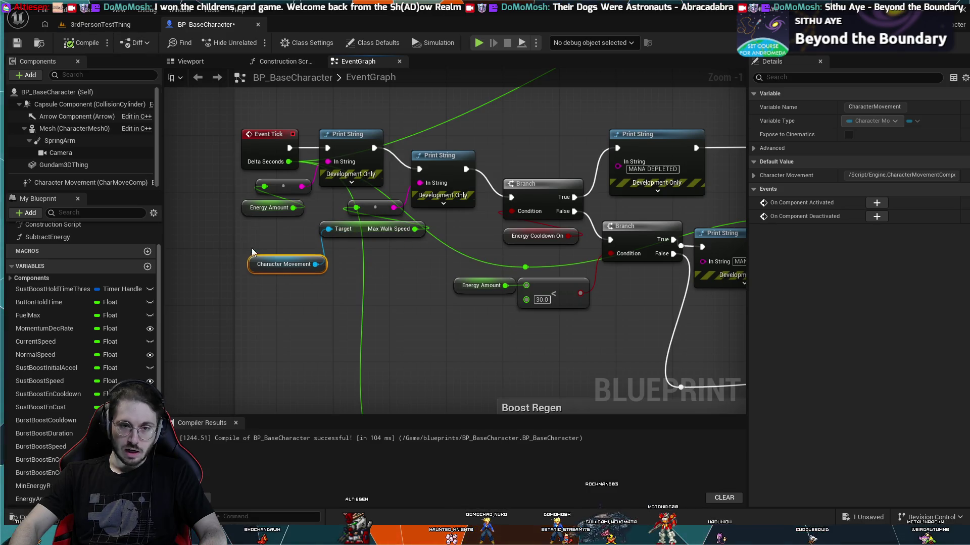
mouse_move(272, 256)
left_mouse_down()
mouse_move(259, 224)
mouse_move(263, 241)
mouse_move(369, 249)
left_mouse_up()
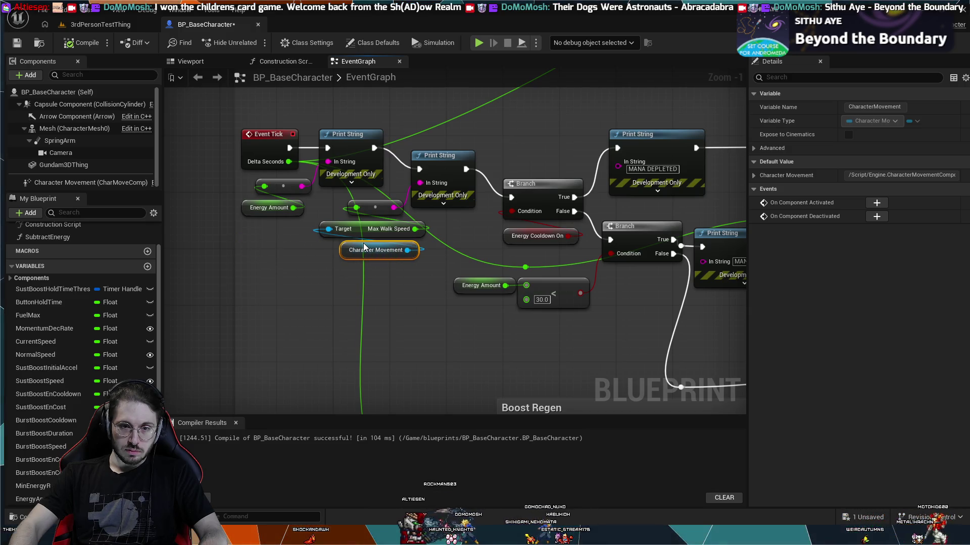
left_click(370, 303)
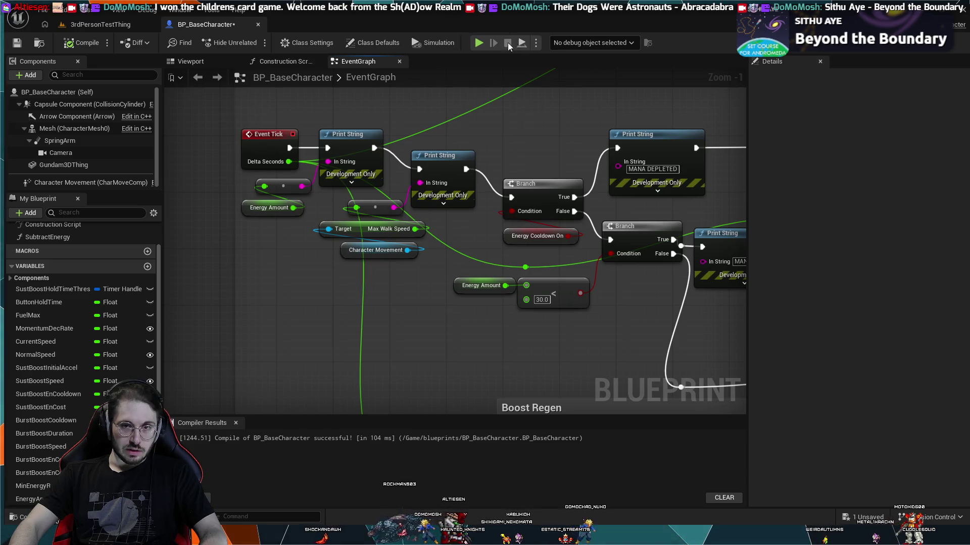
Step: Start a simulation and browse BP_BaseCharacter's Class Defaults in the Details panel
left_click(479, 44)
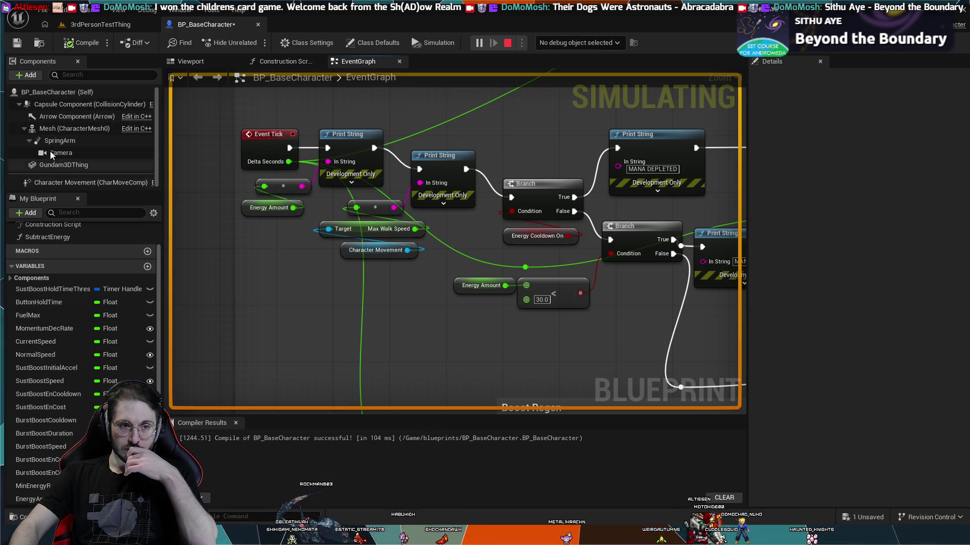
left_click(56, 93)
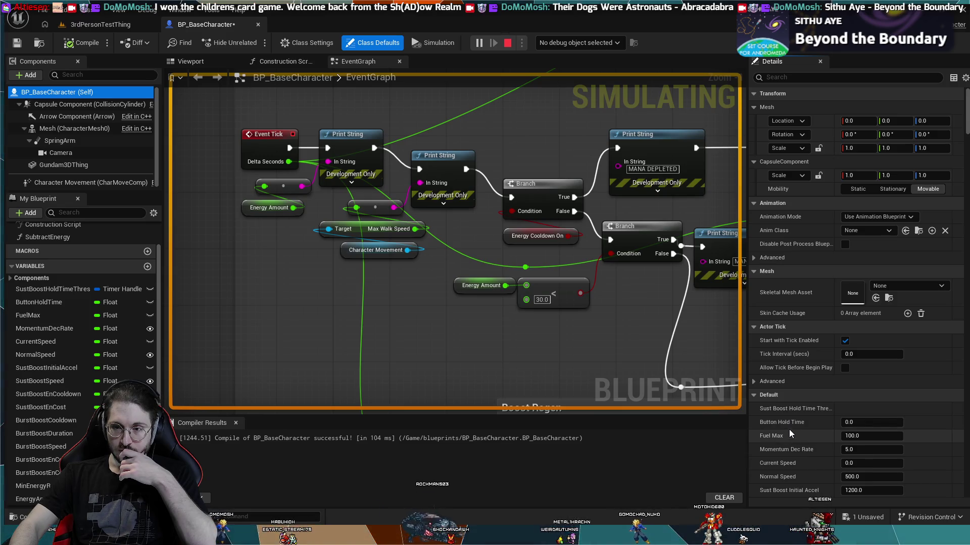
scroll(789, 413, "down", 2)
scroll(789, 413, "down", 7)
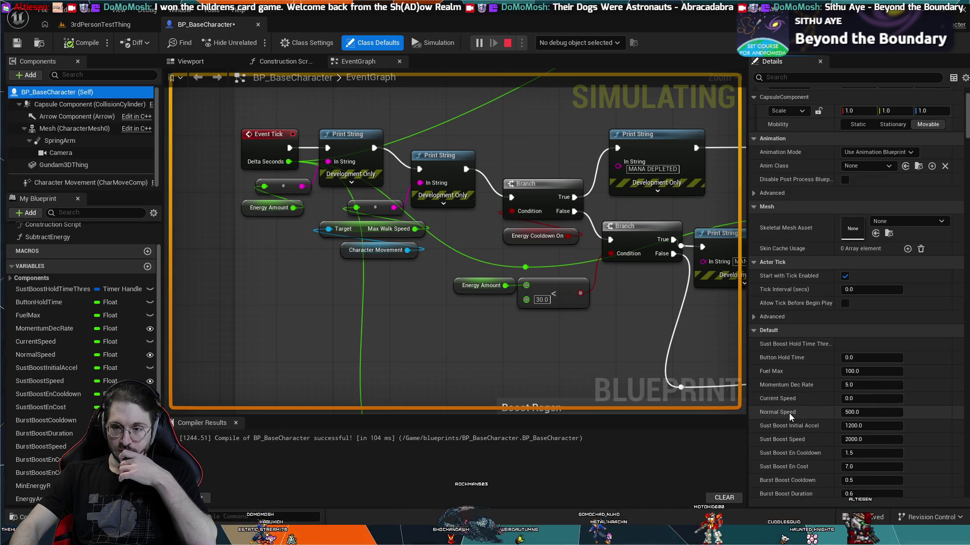
scroll(789, 414, "down", 12)
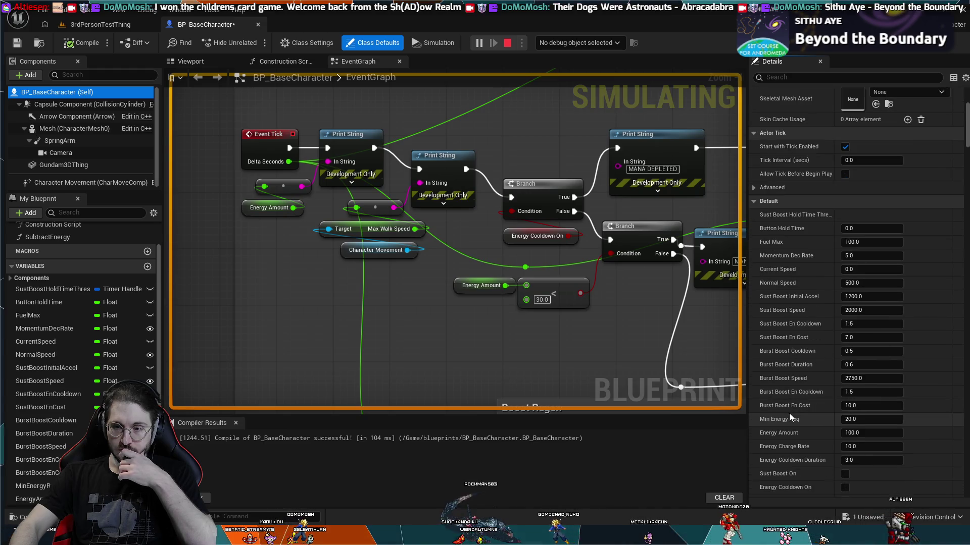
scroll(788, 414, "down", 3)
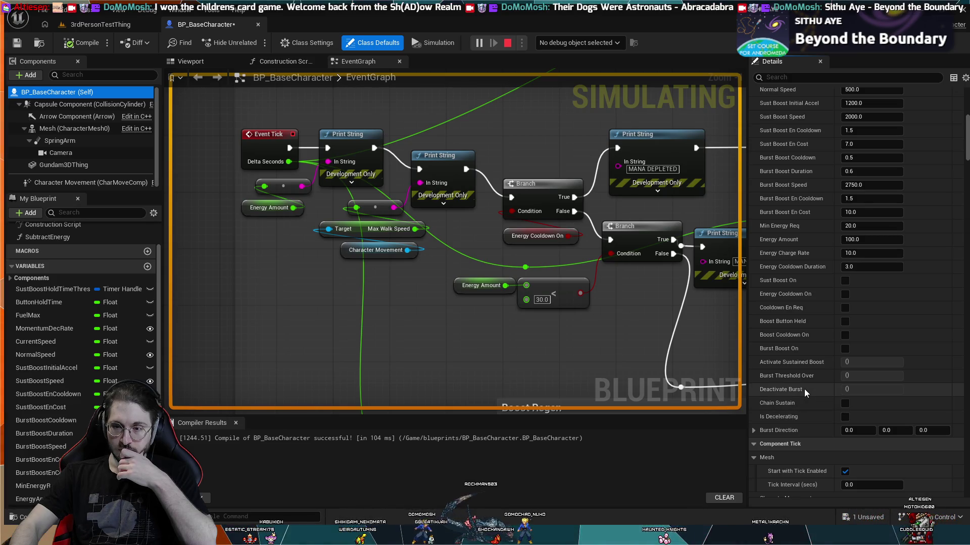
scroll(804, 388, "down", 4)
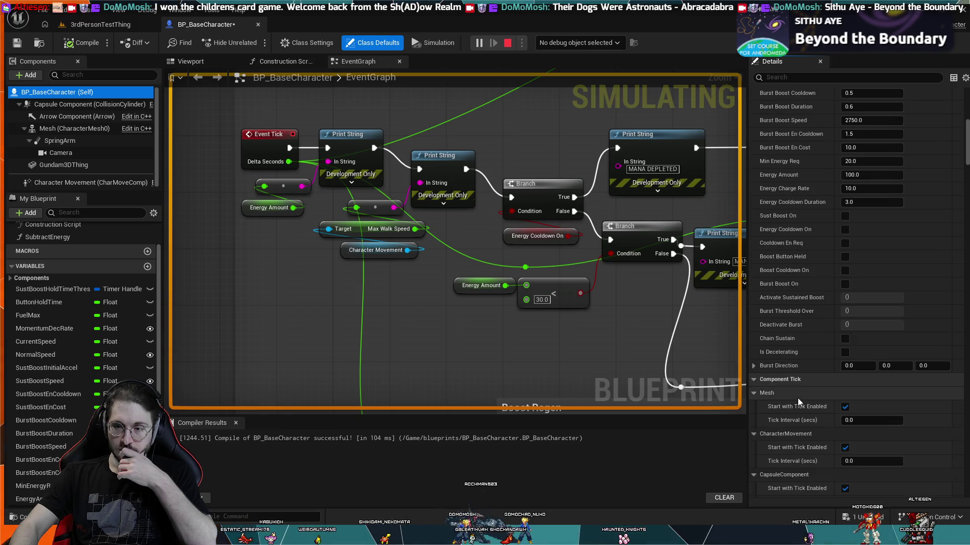
scroll(798, 398, "up", 9)
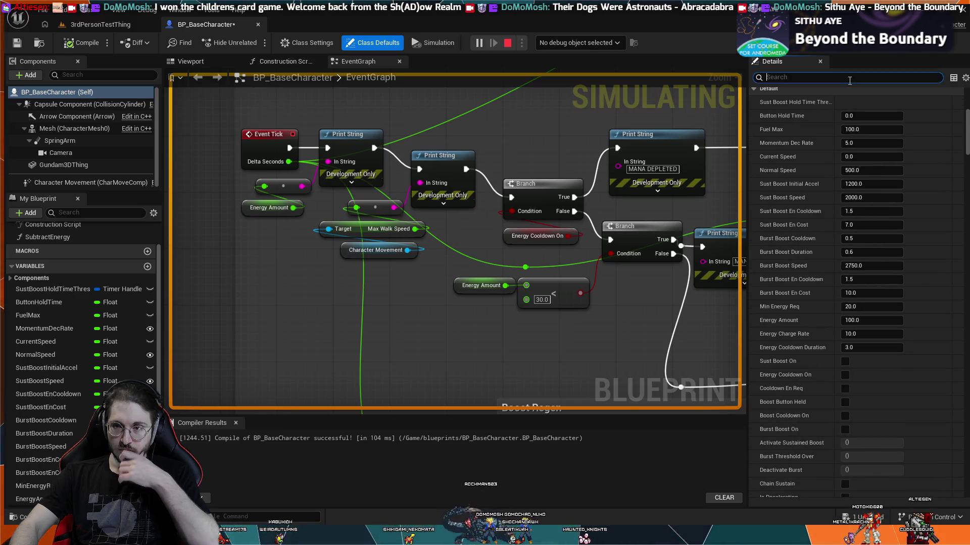
Step: Filter the class defaults by 'speed' to show Max Walk Speed 400 cm/s, then stop simulating
left_click(849, 77)
type("speed")
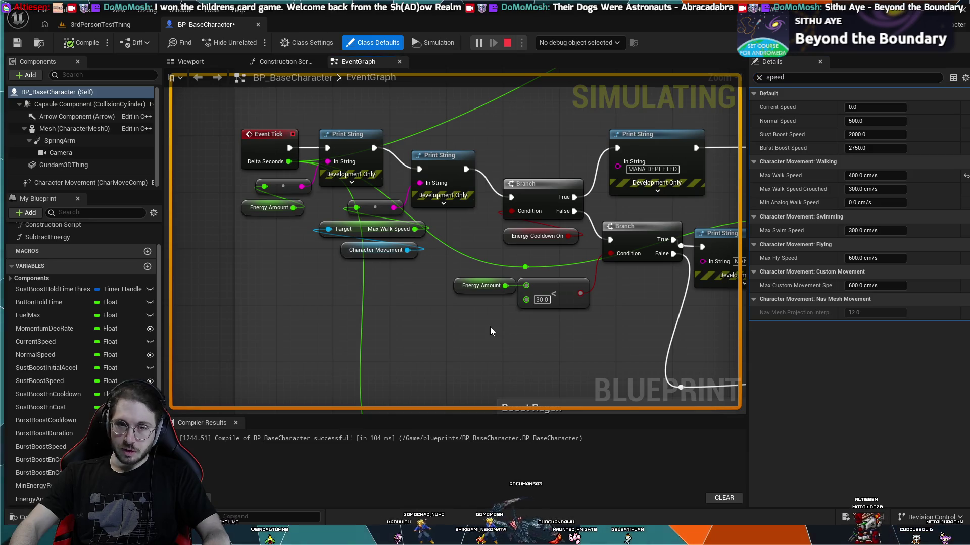
key("Escape")
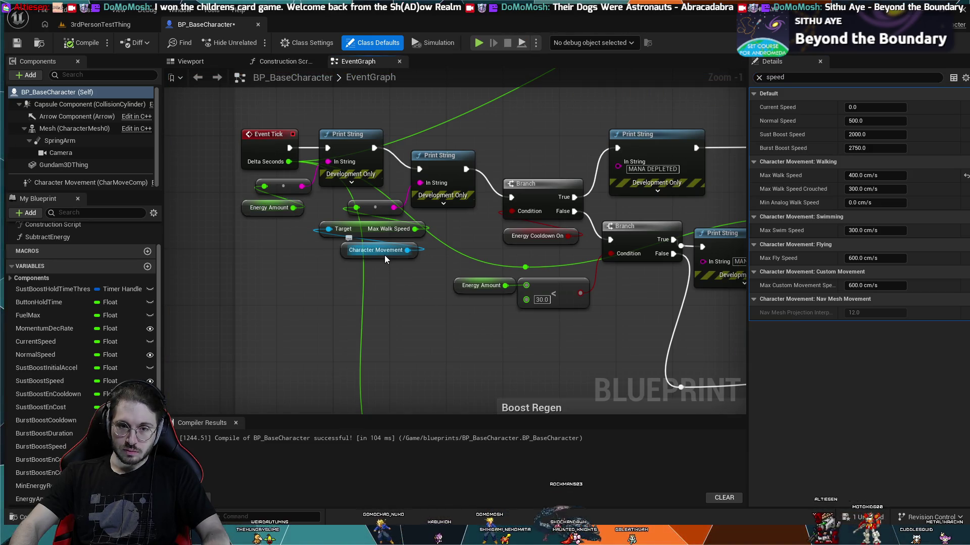
left_click(390, 229)
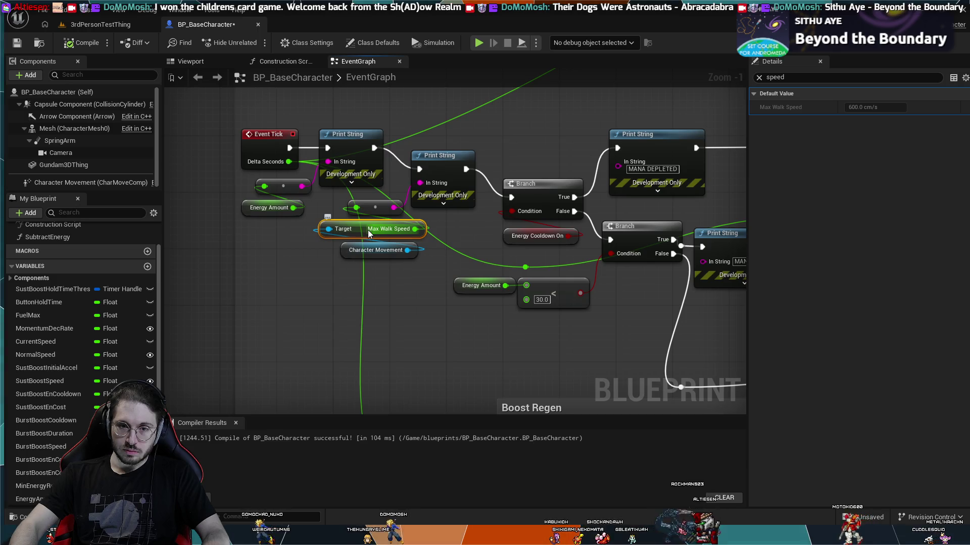
key("Delete")
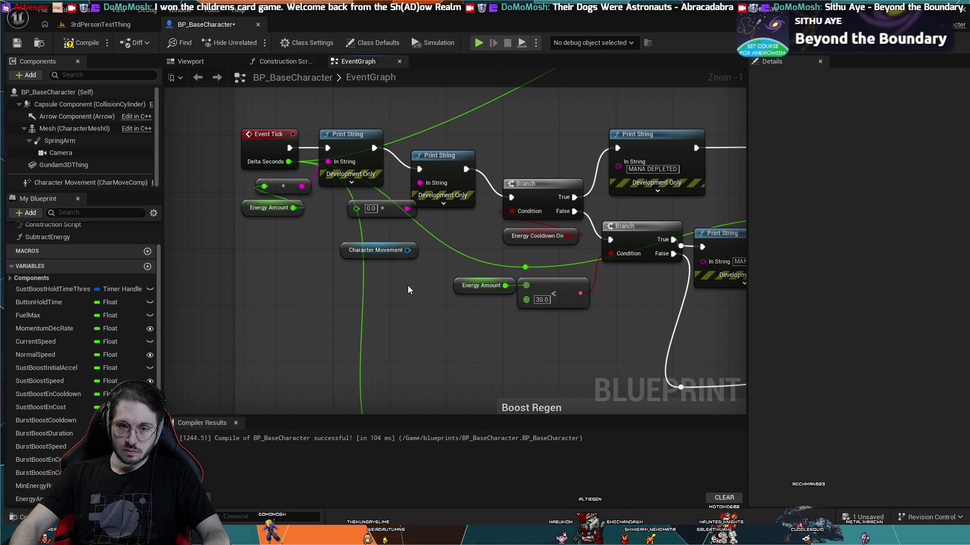
key("ctrl+v")
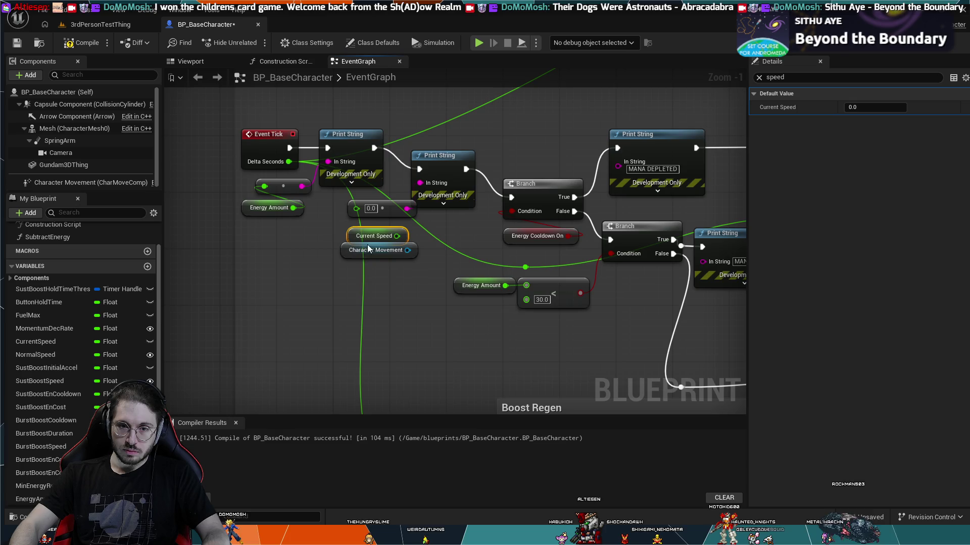
mouse_move(365, 230)
left_mouse_down()
mouse_move(287, 228)
mouse_move(375, 208)
left_mouse_up()
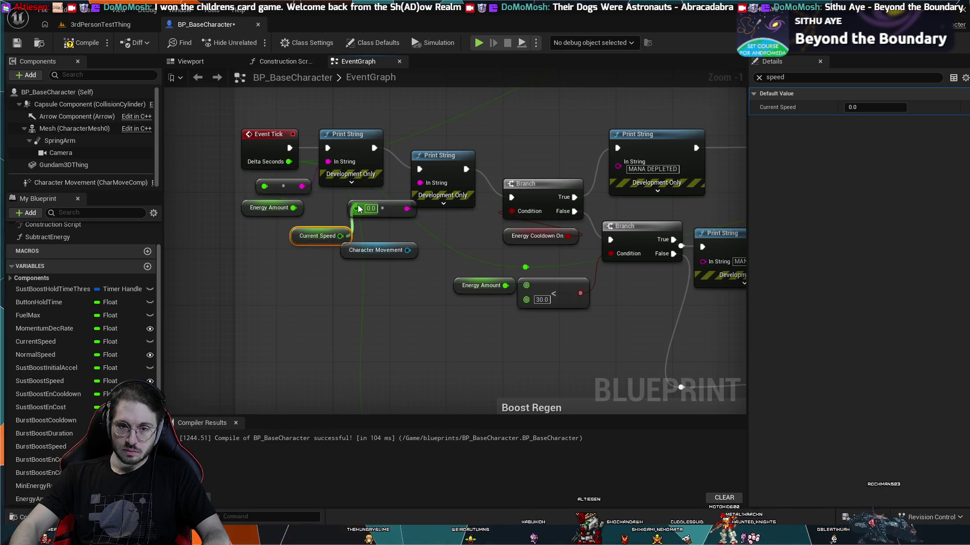
left_click(389, 245)
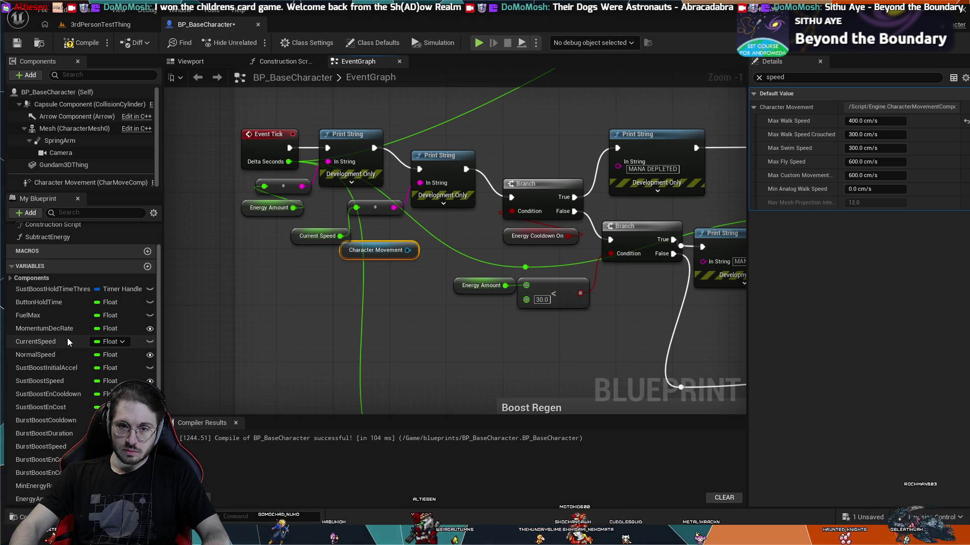
key("ctrl+z")
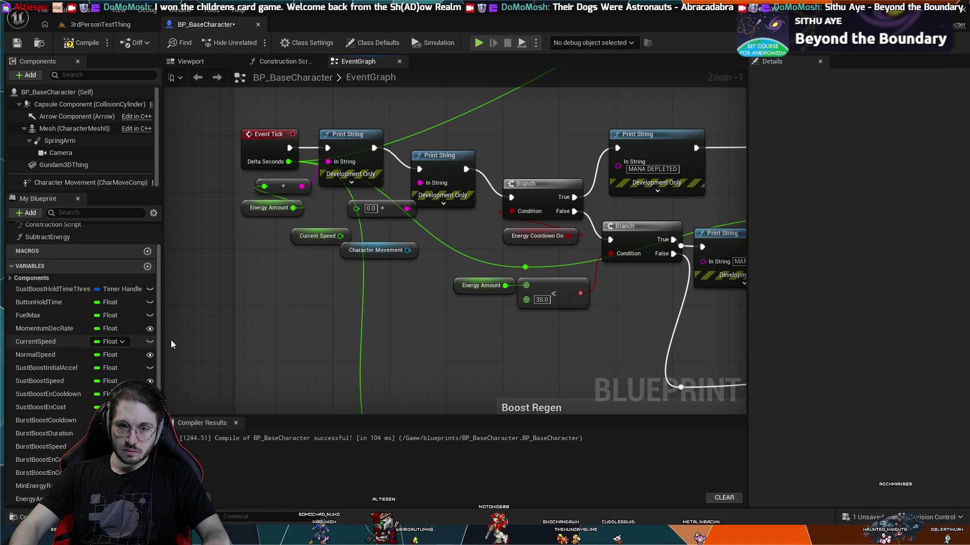
key("ctrl+z")
key("ctrl+z")
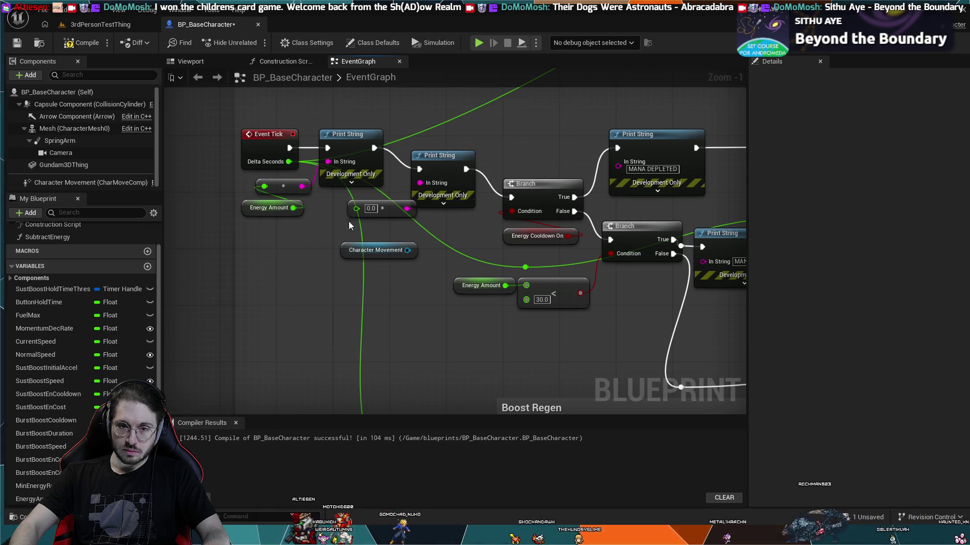
Step: View Class Defaults speed settings (Normal Speed 500, Max Walk Speed 400 cm/s), then refocus the event graph
left_click(96, 93)
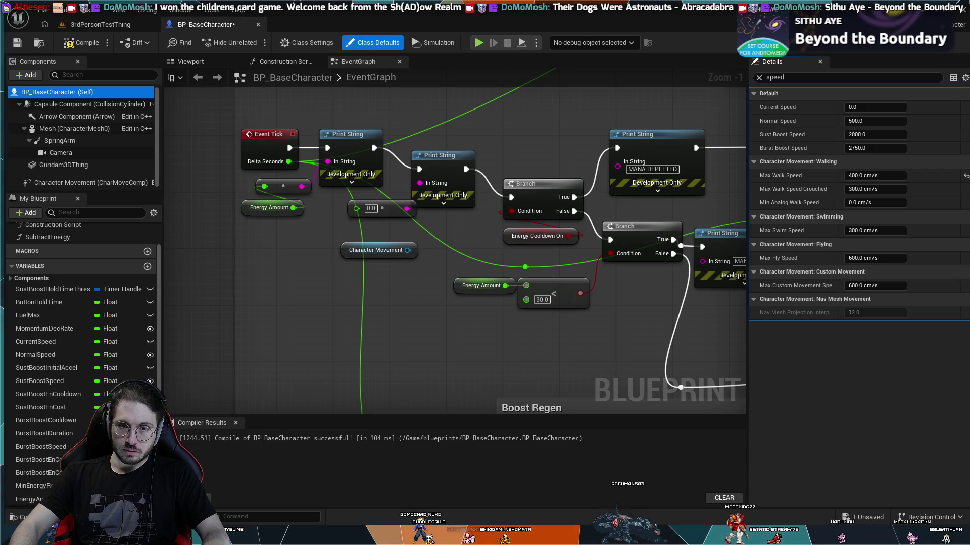
left_click(329, 302)
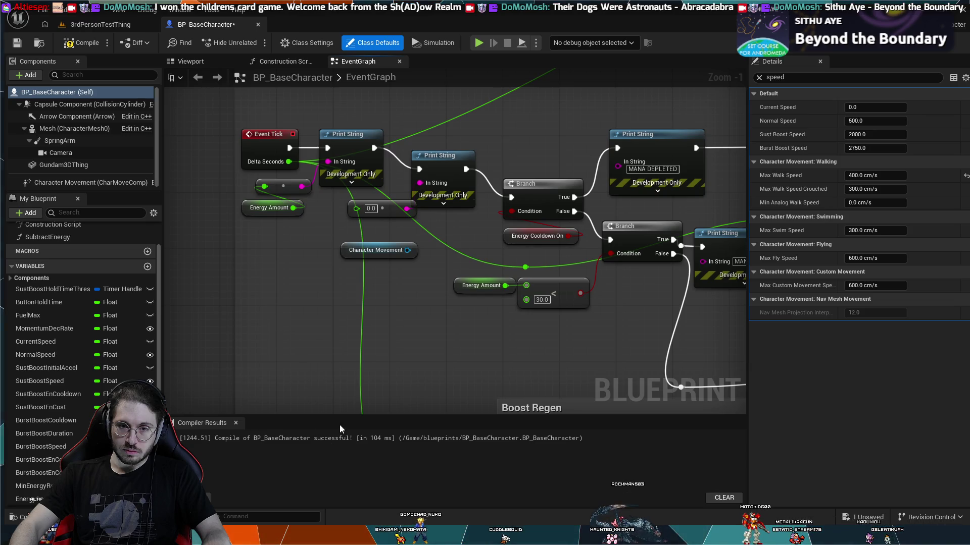
Step: Add Get Velocity with a Vector Length node feeding the multiply node, then compile
key("ctrl+v")
left_click_drag(327, 283, 297, 269)
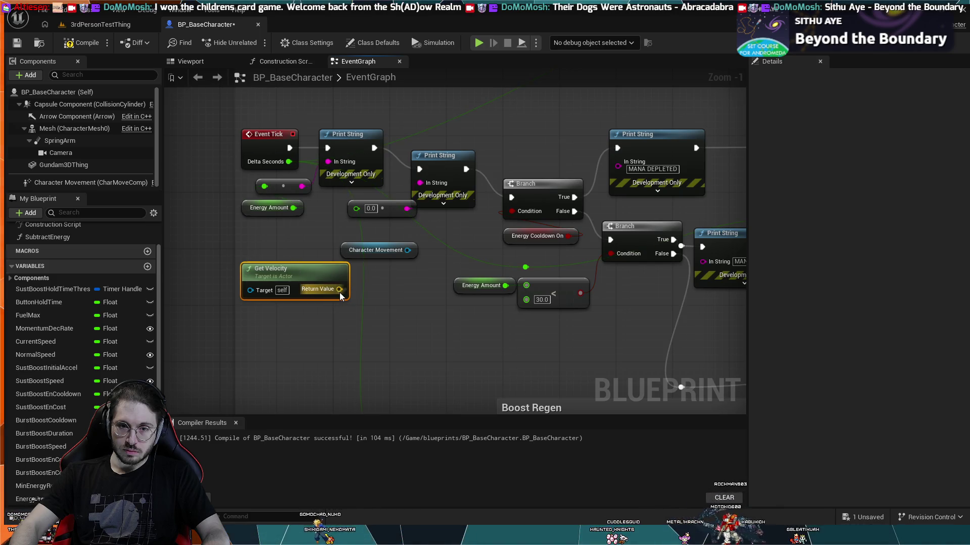
left_click_drag(339, 289, 361, 302)
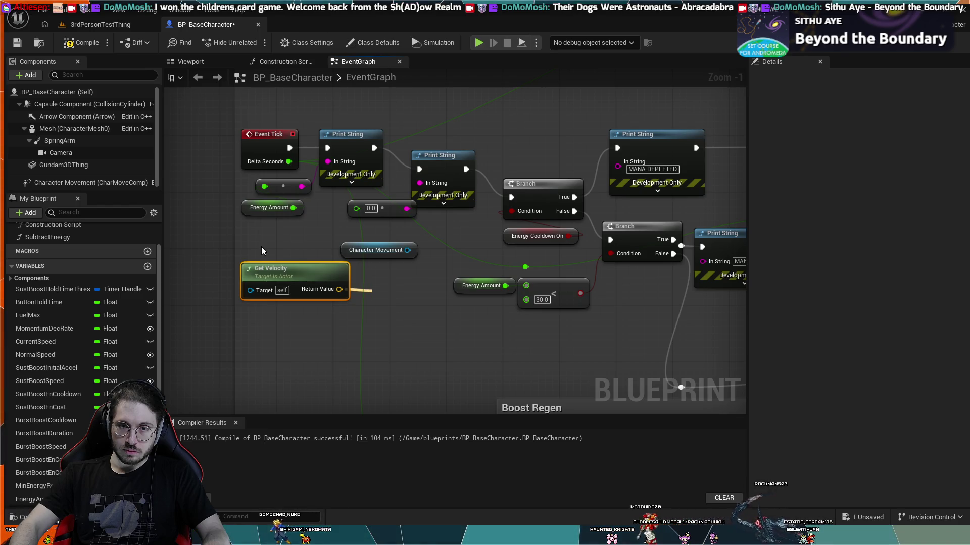
key("Return")
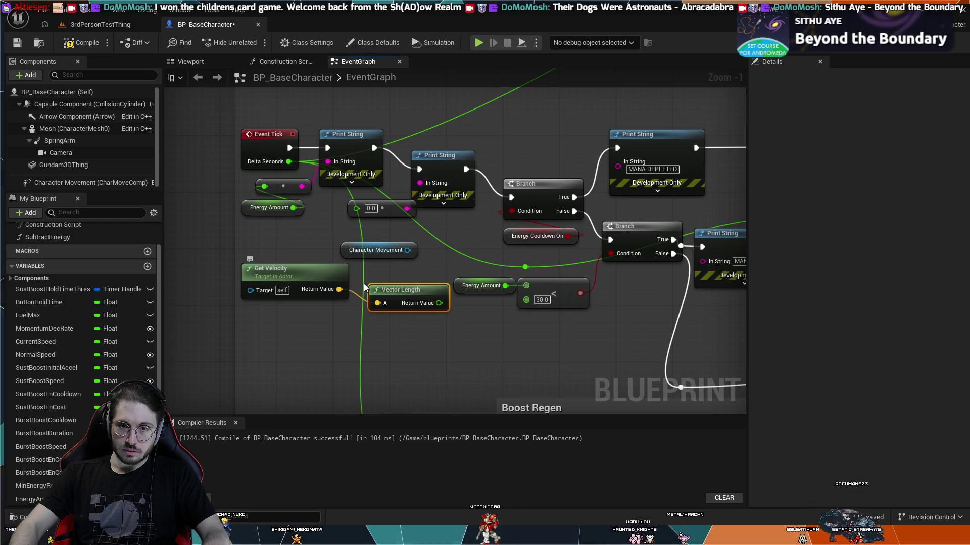
mouse_move(319, 279)
left_mouse_down()
mouse_move(340, 308)
mouse_move(324, 280)
mouse_move(293, 273)
mouse_move(358, 219)
mouse_move(356, 208)
left_mouse_up()
left_click(75, 44)
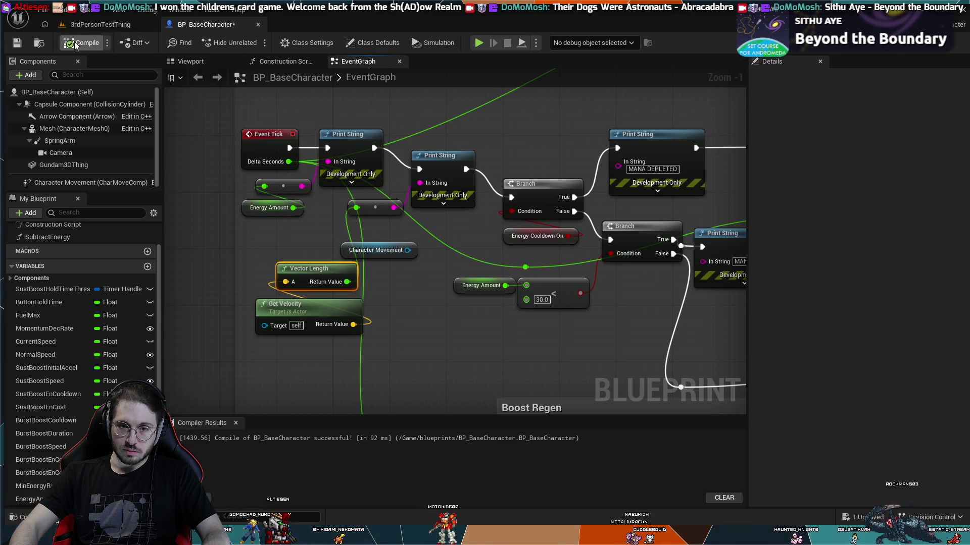
Step: Delete the Character Movement node and gather the Vector Length and Get Velocity nodes
left_click(375, 250)
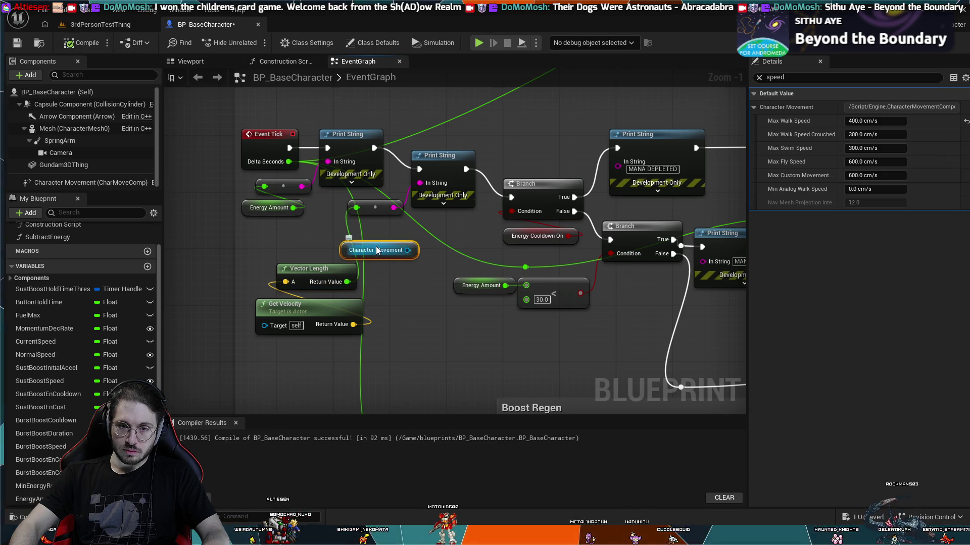
key("Delete")
mouse_move(390, 350)
left_mouse_down()
mouse_move(330, 270)
mouse_move(391, 233)
left_mouse_up()
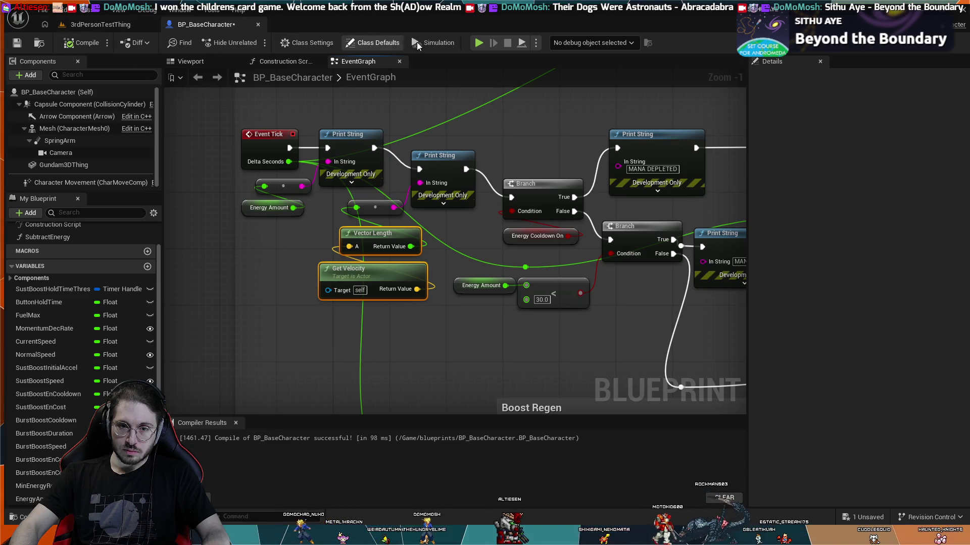
Step: Run BP_BaseCharacter in simulation with the velocity length feeding the second Print String
left_click(478, 43)
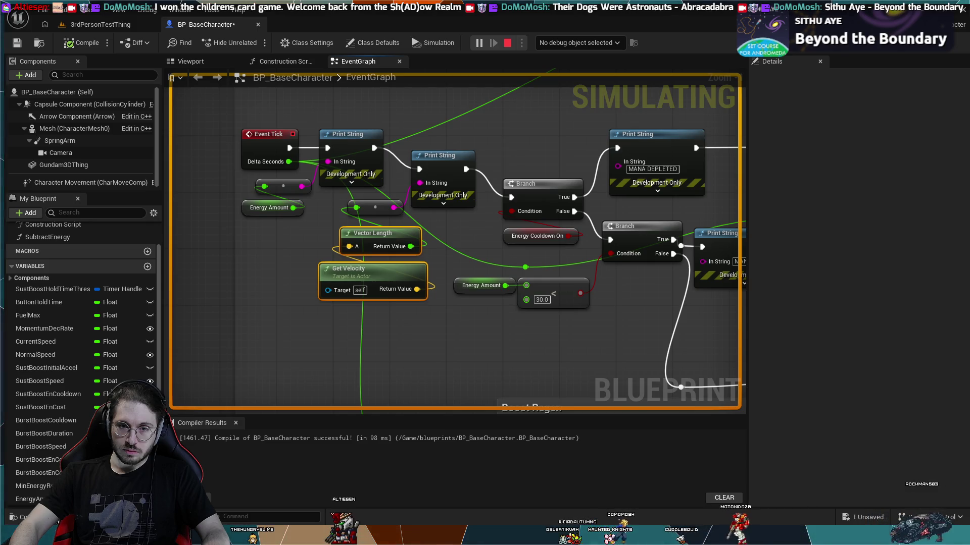
Step: Stop the simulation and pan across the event graph toward the Boost Regen section
scroll(472, 329, "down", 2)
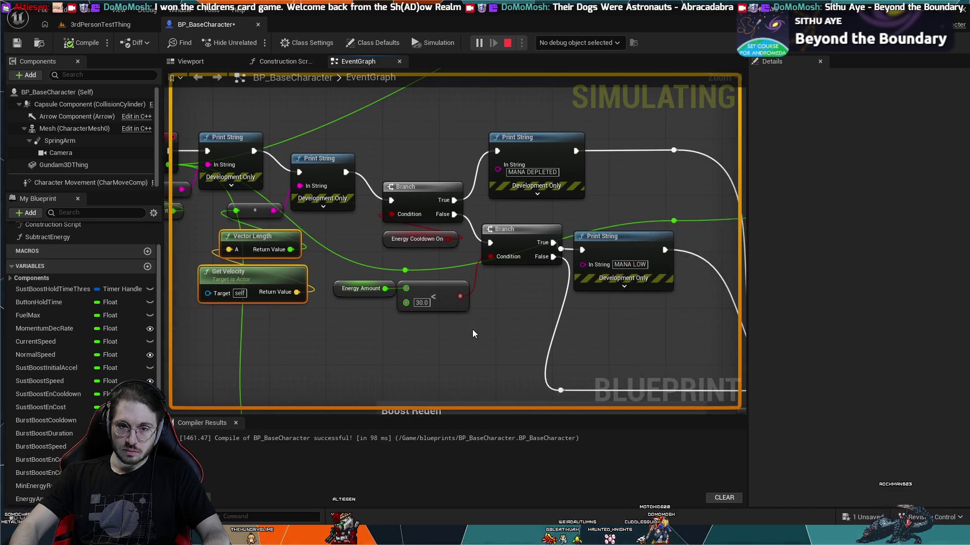
left_click(506, 43)
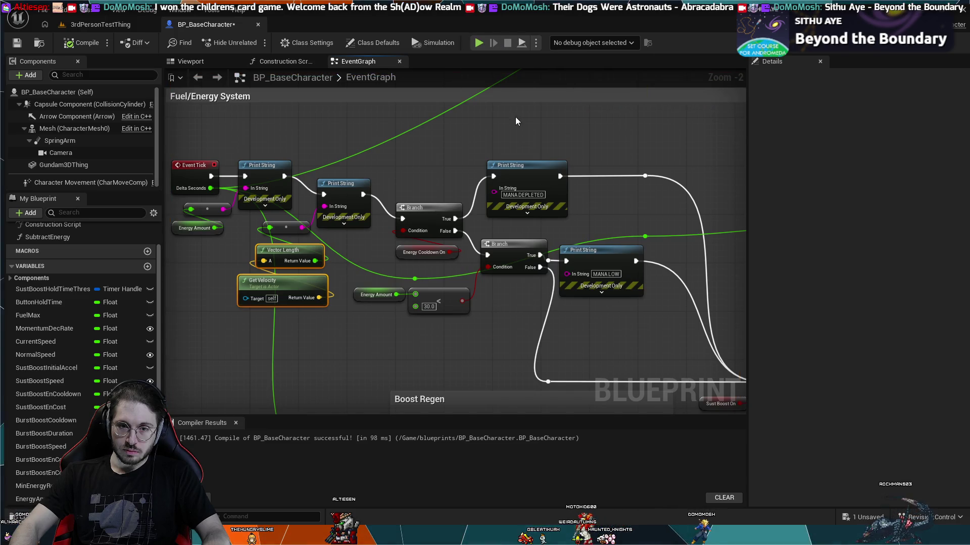
left_click_drag(515, 117, 414, 264)
scroll(508, 277, "up", 2)
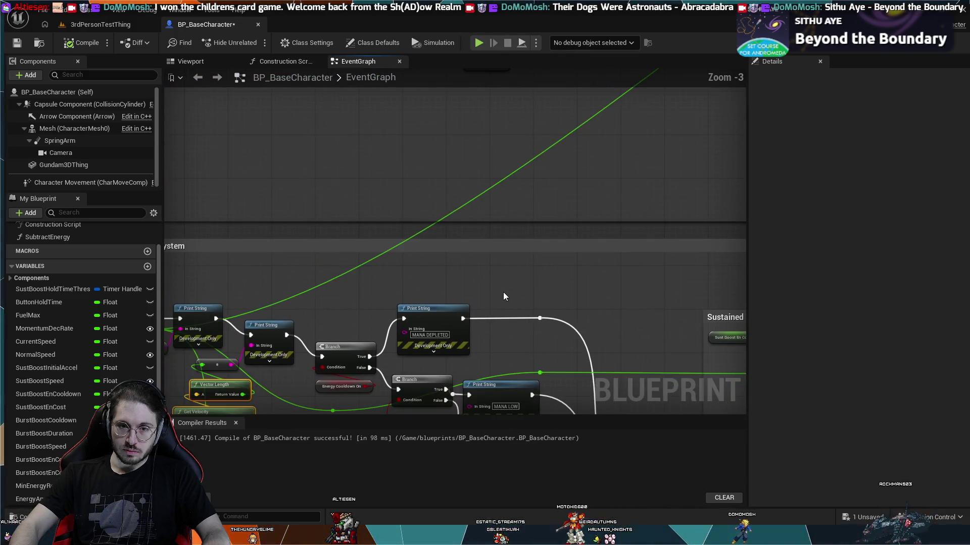
mouse_move(503, 292)
left_mouse_down()
mouse_move(533, 177)
mouse_move(535, 76)
left_mouse_up()
scroll(510, 353, "down", 4)
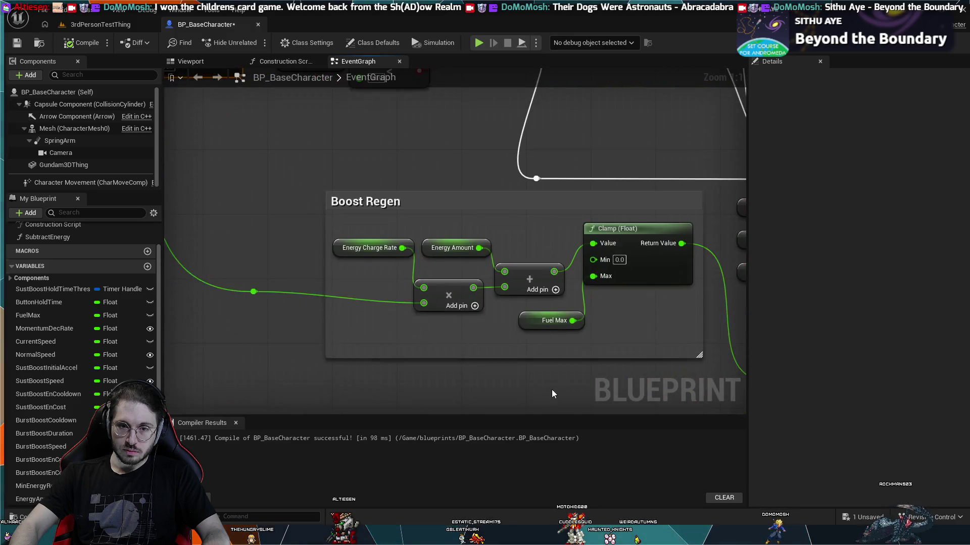
left_click_drag(552, 389, 564, 299)
Step: Center the StartDeceleration event with the velocity-length and SET nodes nearby
mouse_move(537, 337)
left_mouse_down()
mouse_move(493, 191)
mouse_move(445, 244)
mouse_move(343, 248)
left_mouse_up()
scroll(343, 243, "up", 3)
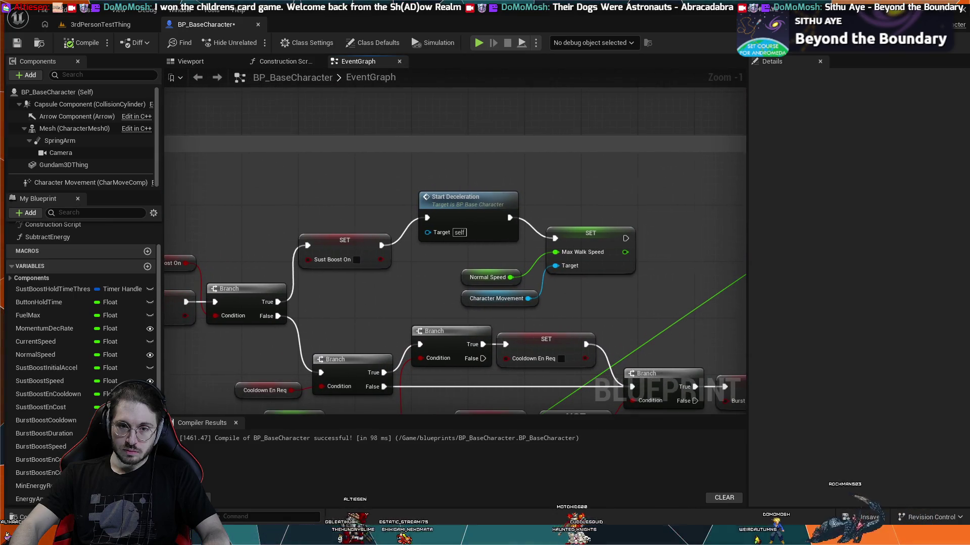
scroll(636, 198, "down", 2)
left_click_drag(693, 123, 525, 213)
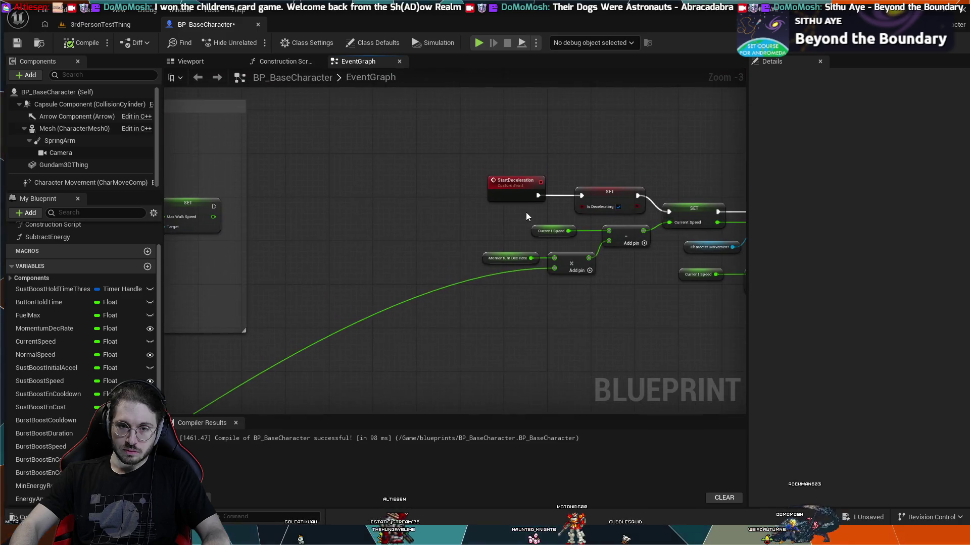
scroll(525, 216, "up", 3)
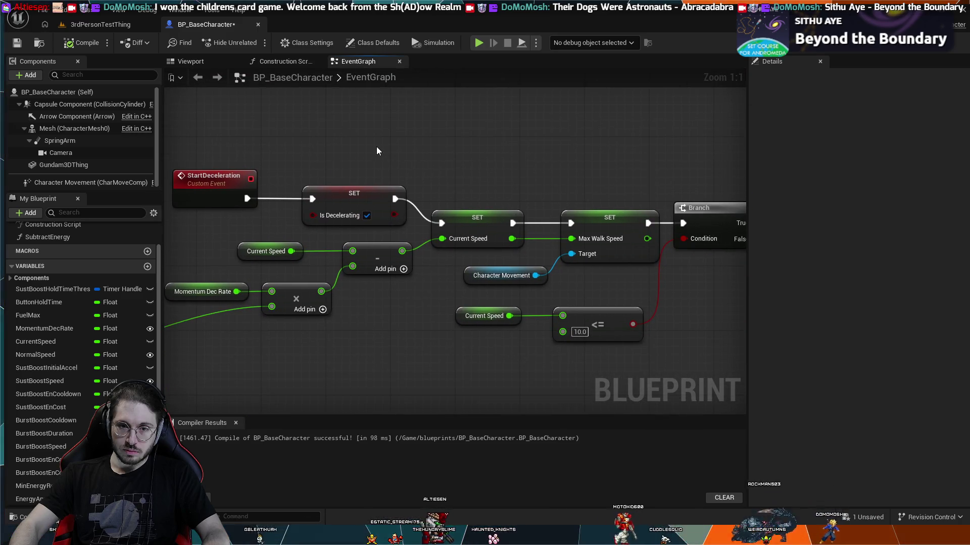
left_click_drag(280, 204, 356, 187)
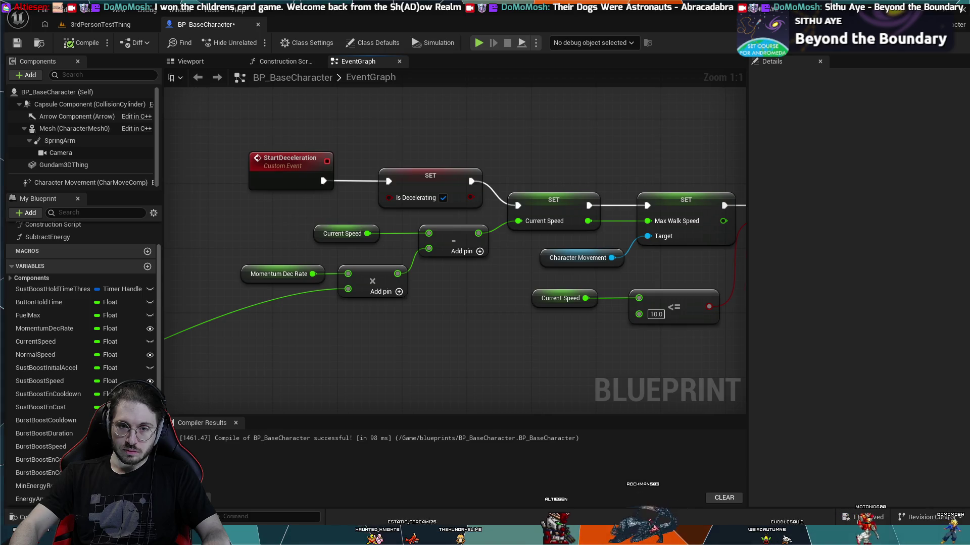
mouse_move(259, 218)
left_mouse_down()
mouse_move(385, 212)
mouse_move(426, 225)
left_mouse_up()
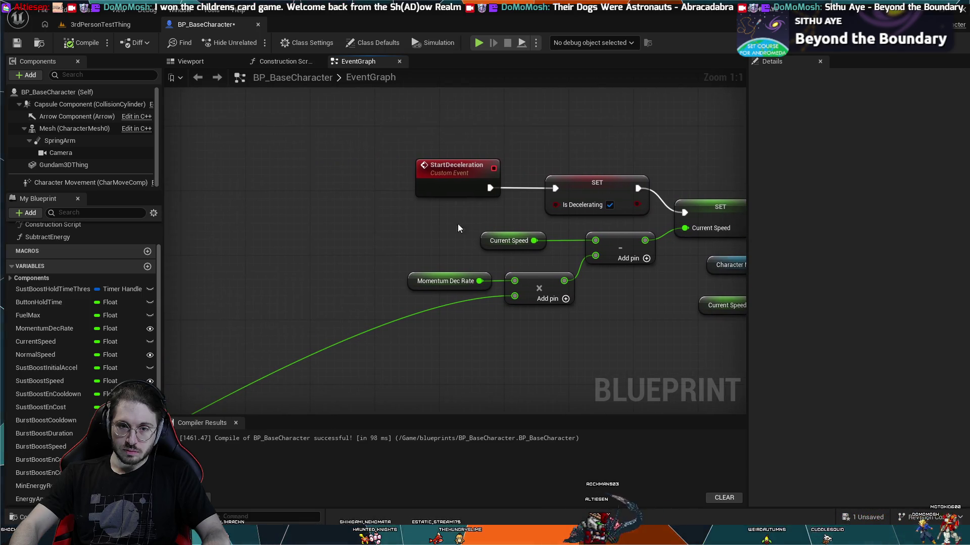
scroll(349, 304, "down", 2)
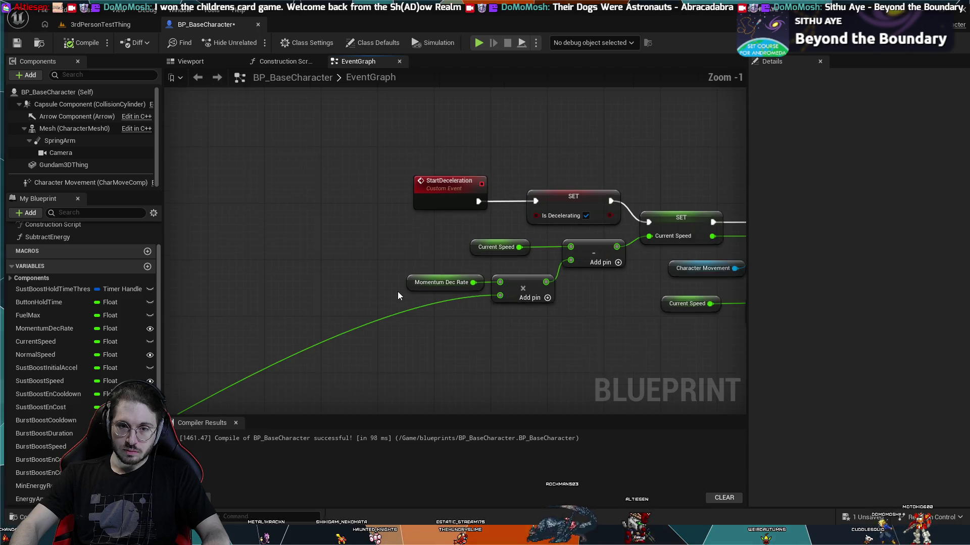
mouse_move(356, 326)
left_mouse_down()
mouse_move(528, 208)
mouse_move(635, 195)
mouse_move(668, 157)
left_mouse_up()
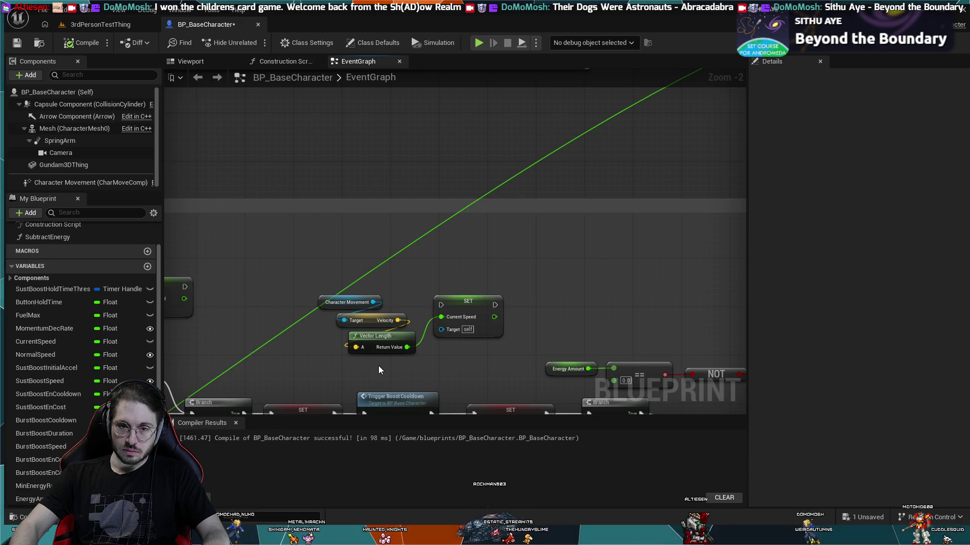
Step: Move the velocity nodes beside StartDeceleration and wire SET Current Speed into the subtraction
mouse_move(390, 365)
left_mouse_down()
mouse_move(384, 290)
mouse_move(500, 274)
left_mouse_up()
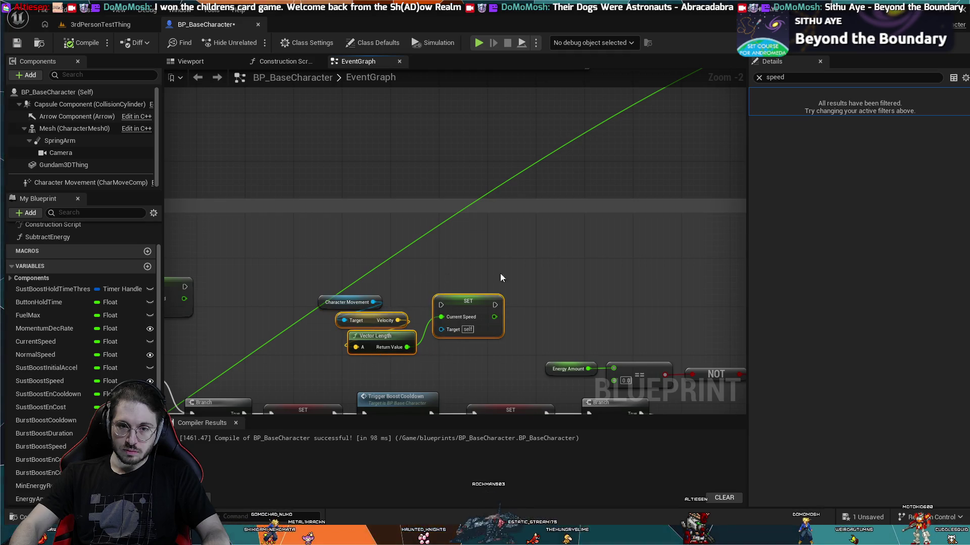
mouse_move(360, 353)
left_mouse_down()
mouse_move(565, 199)
mouse_move(584, 172)
mouse_move(748, 127)
mouse_move(774, 145)
mouse_move(268, 153)
mouse_move(266, 160)
left_mouse_up()
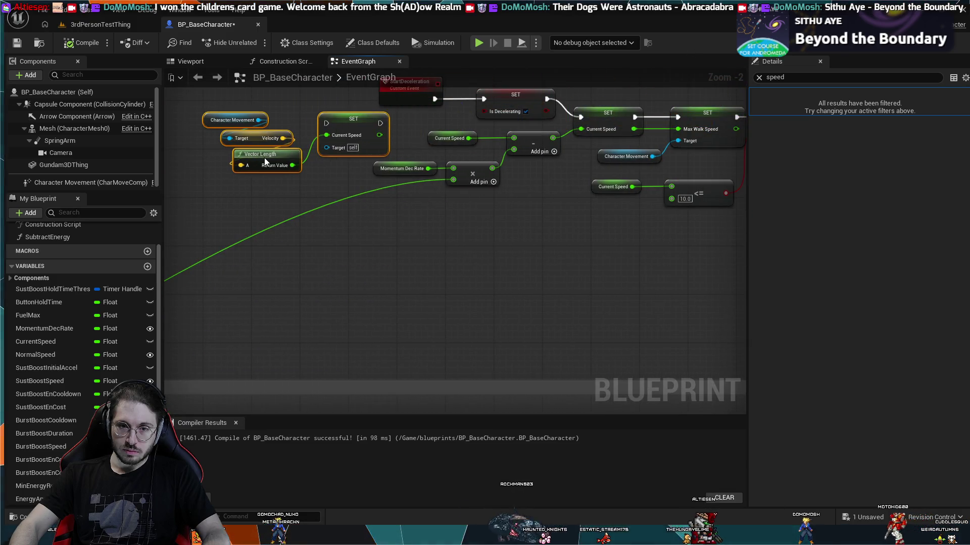
mouse_move(317, 180)
left_mouse_down()
mouse_move(329, 245)
mouse_move(376, 288)
left_mouse_up()
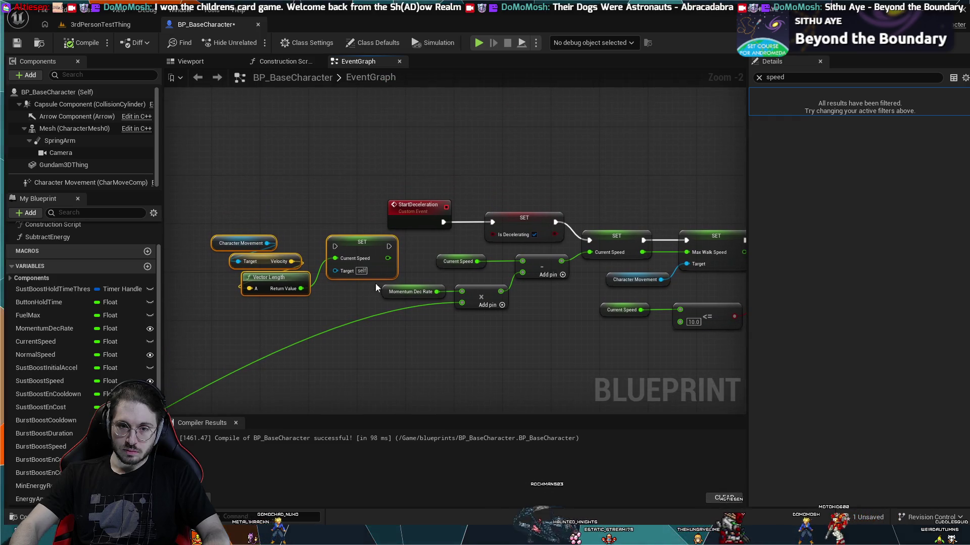
left_click(459, 263)
key("Delete")
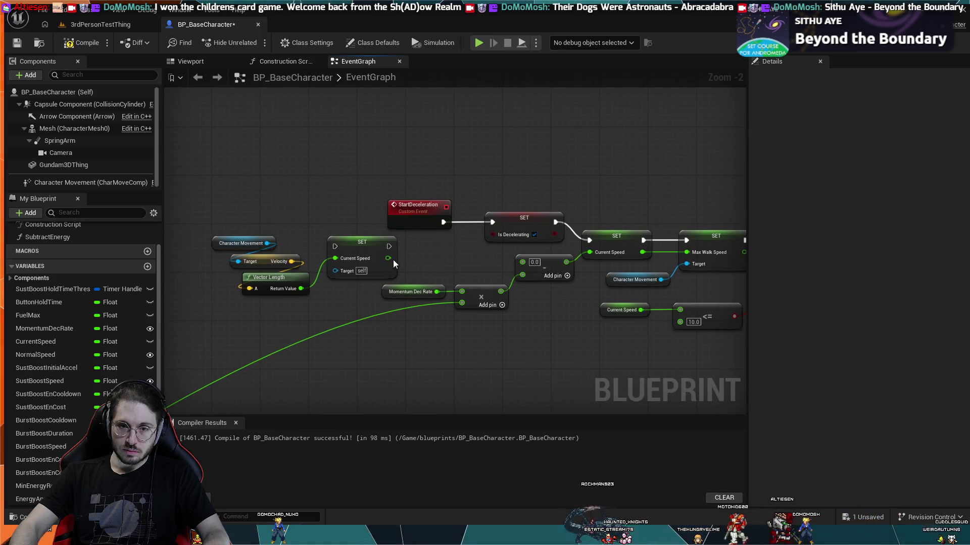
left_click_drag(388, 259, 523, 263)
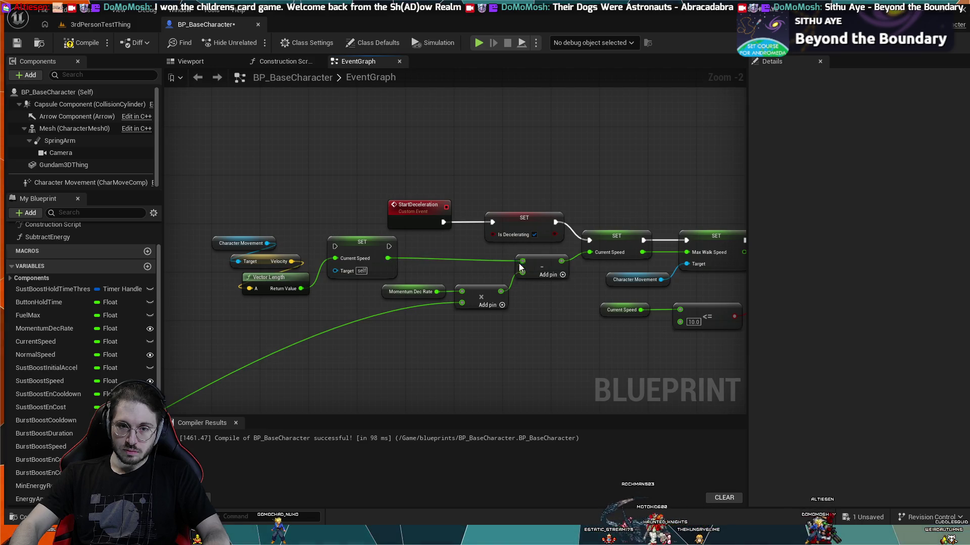
Step: Shift the velocity nodes left and select only the SET Current Speed node
left_click_drag(318, 232, 231, 295)
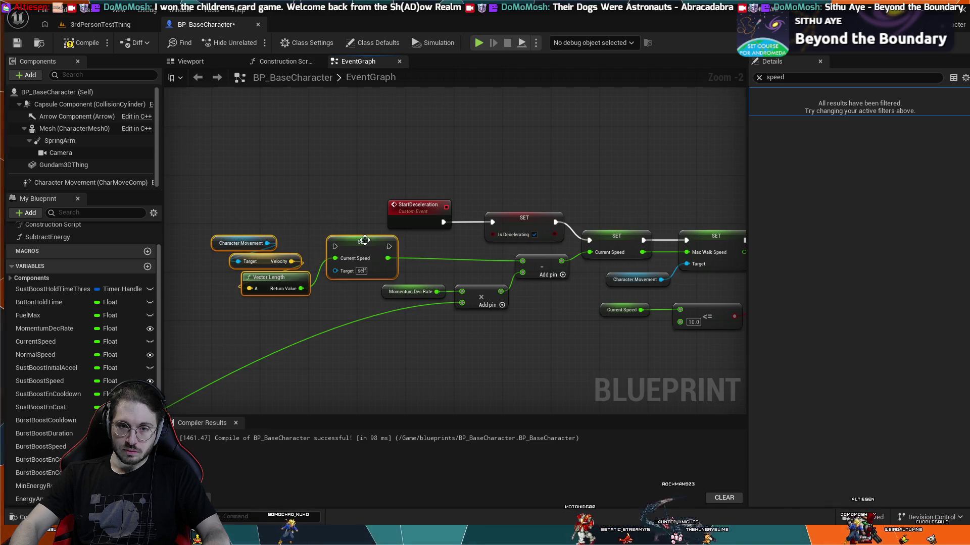
left_click_drag(365, 242, 404, 242)
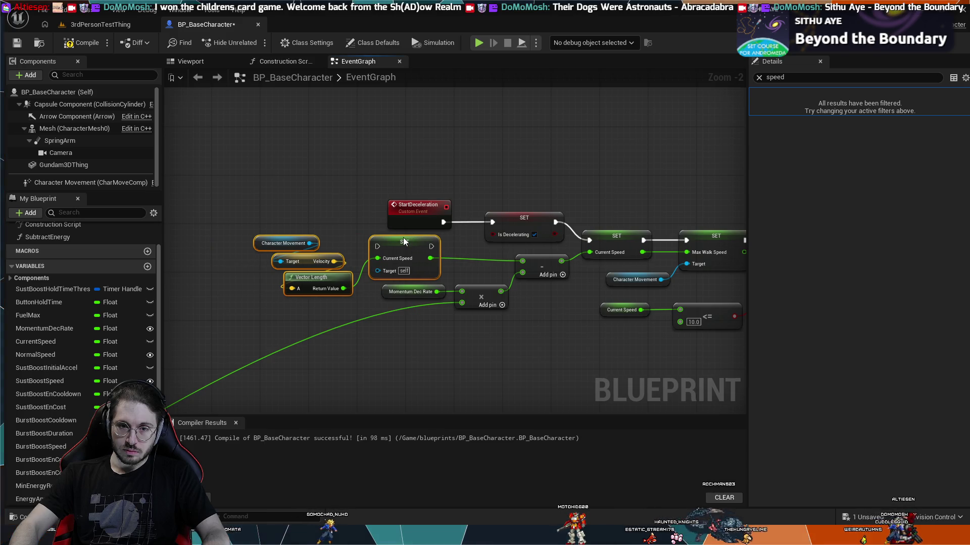
mouse_move(262, 319)
left_mouse_down()
mouse_move(434, 255)
mouse_move(353, 303)
mouse_move(343, 294)
left_mouse_up()
scroll(434, 255, "down", 1)
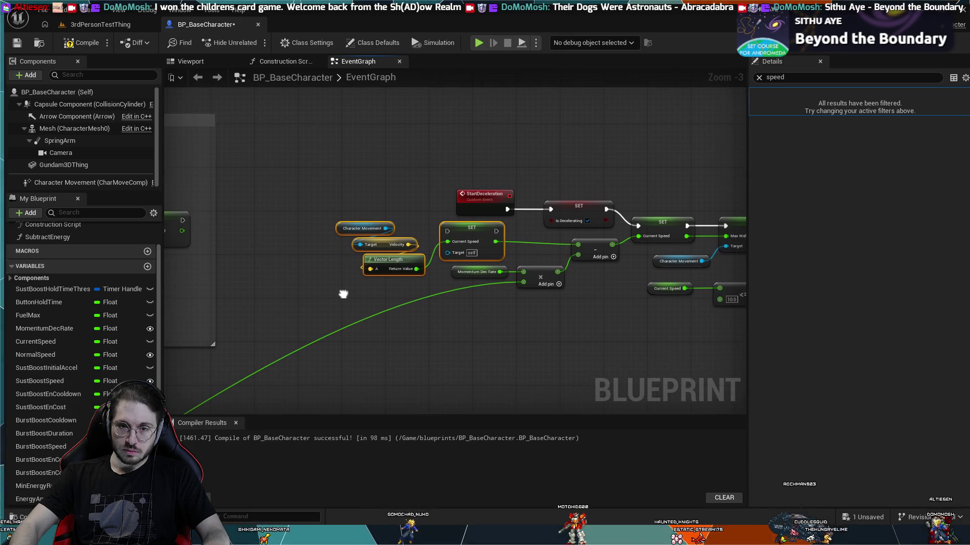
scroll(343, 294, "up", 2)
scroll(344, 292, "up", 1)
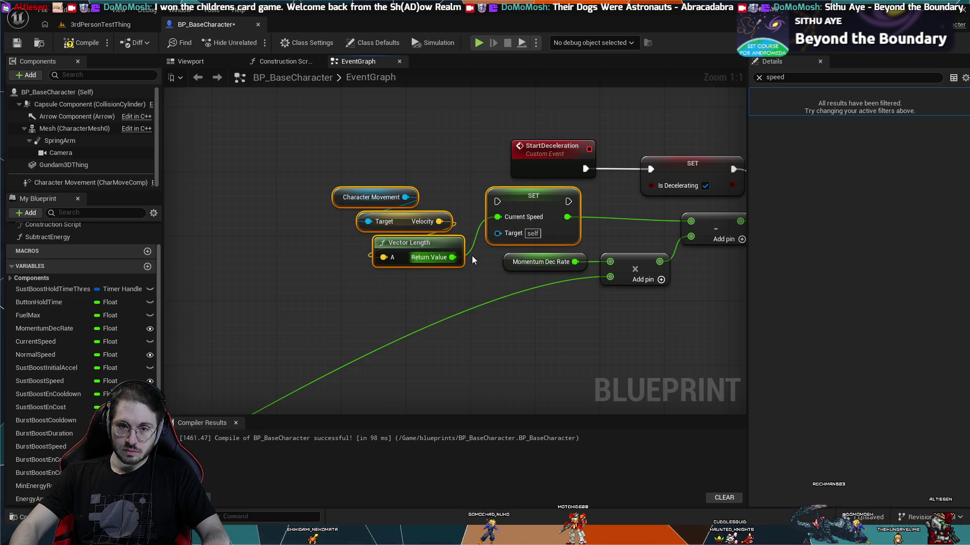
left_click(547, 201)
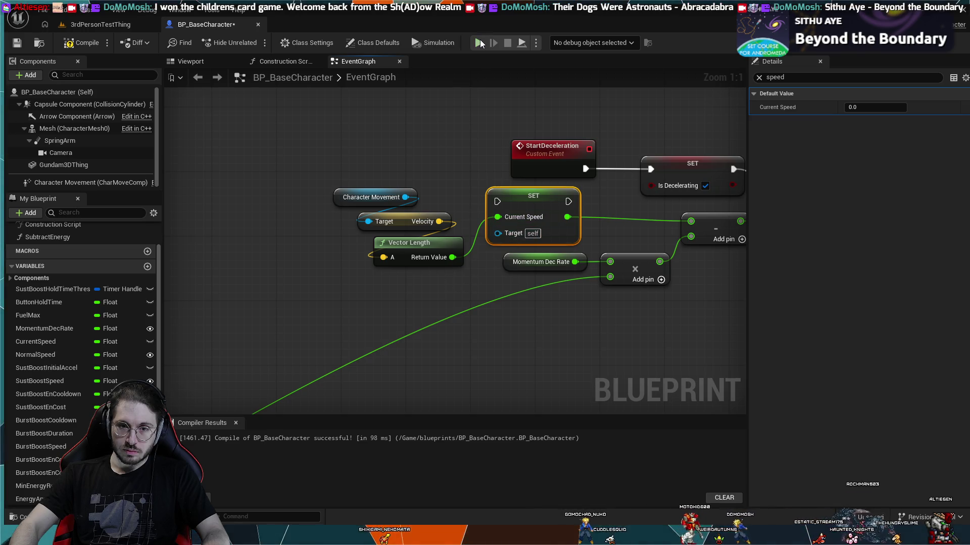
Step: Recompile the blueprint and rearrange the velocity nodes and StartDeceleration event
left_click(86, 44)
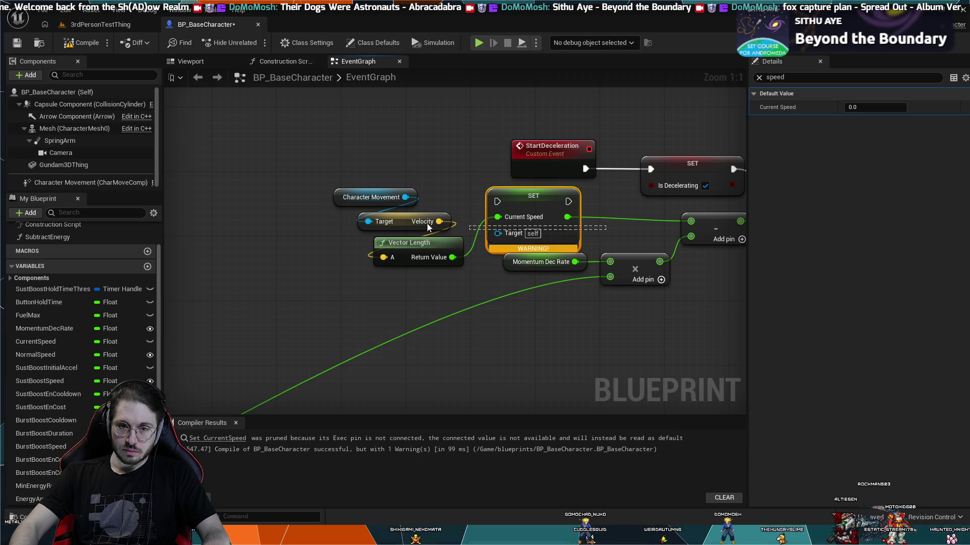
left_click(389, 170)
mouse_move(400, 209)
left_mouse_down()
mouse_move(483, 260)
mouse_move(495, 253)
left_mouse_up()
mouse_move(500, 199)
left_mouse_down()
mouse_move(468, 190)
mouse_move(537, 189)
left_mouse_up()
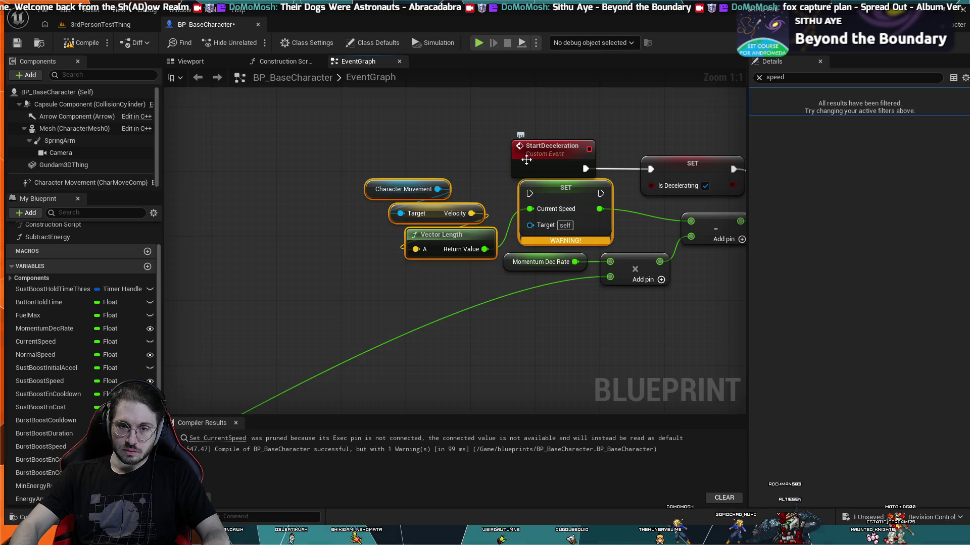
left_click_drag(555, 152, 450, 128)
left_click_drag(574, 130, 419, 111)
Step: Try chaining SET Current Speed before Is Decelerating, undo it, and delete the setter
left_click_drag(315, 129, 364, 177)
left_click_drag(436, 178, 486, 156)
left_click_drag(417, 172, 414, 147)
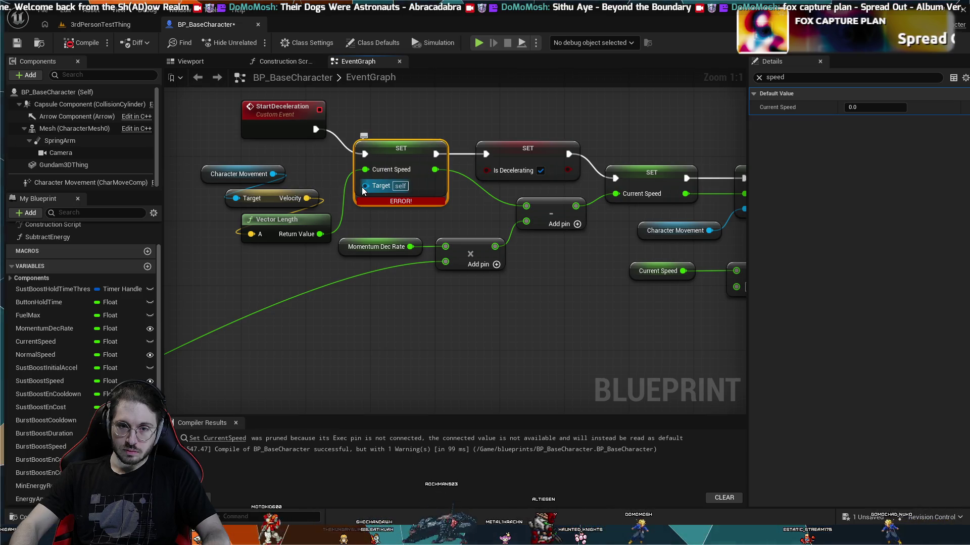
key("ctrl+z")
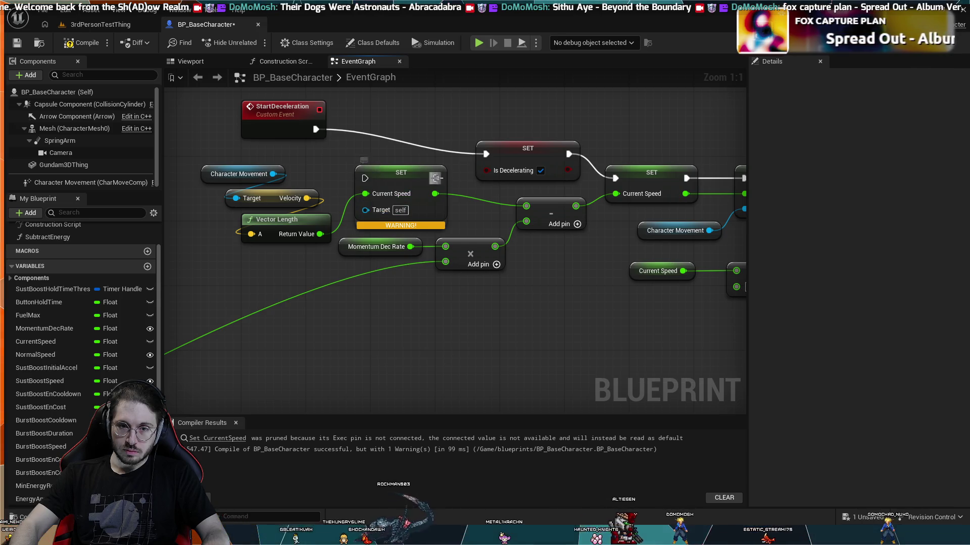
left_click(400, 190)
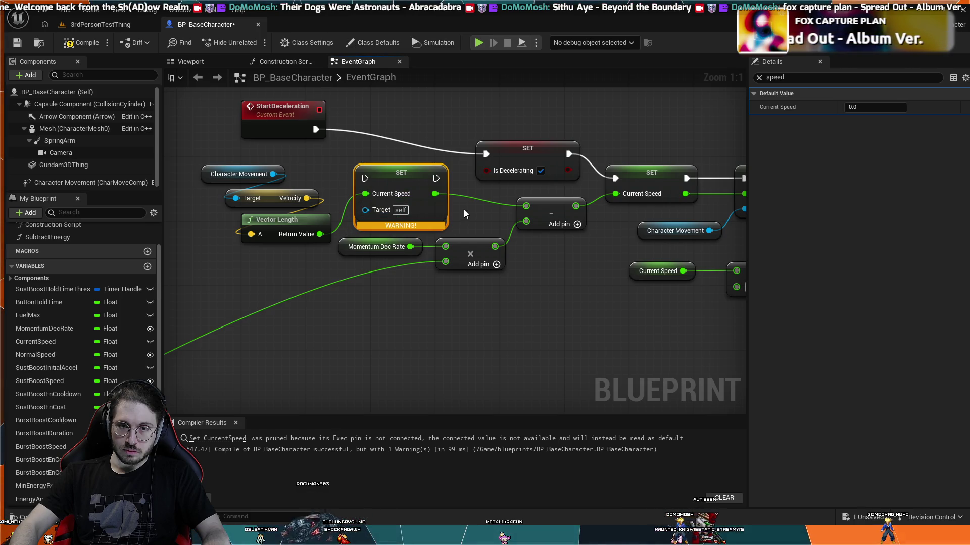
key("Delete")
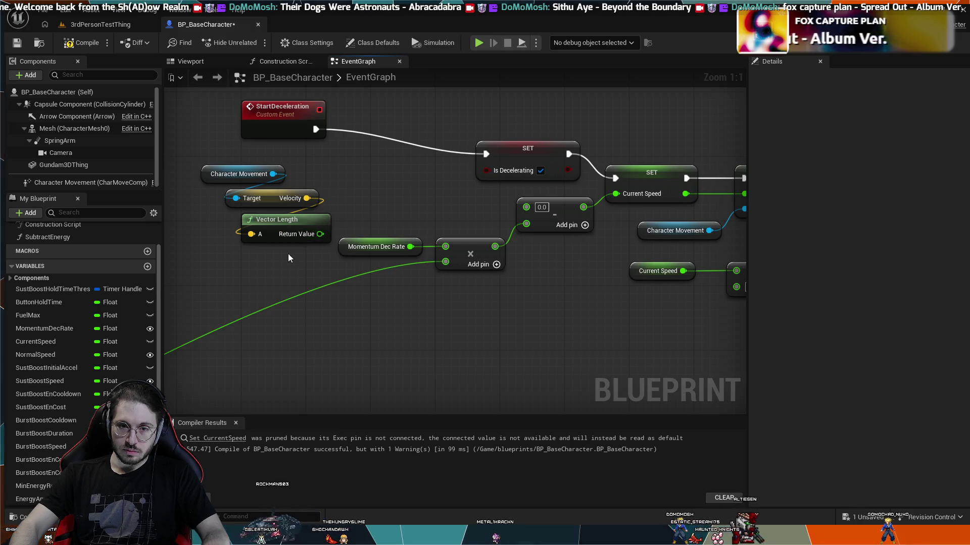
Step: Place the Vector Length nodes beside the subtraction, then briefly simulate and stop
left_click_drag(289, 254, 200, 162)
mouse_move(318, 226)
left_mouse_down()
mouse_move(415, 202)
mouse_move(528, 222)
mouse_move(525, 206)
left_mouse_up()
left_click(534, 273)
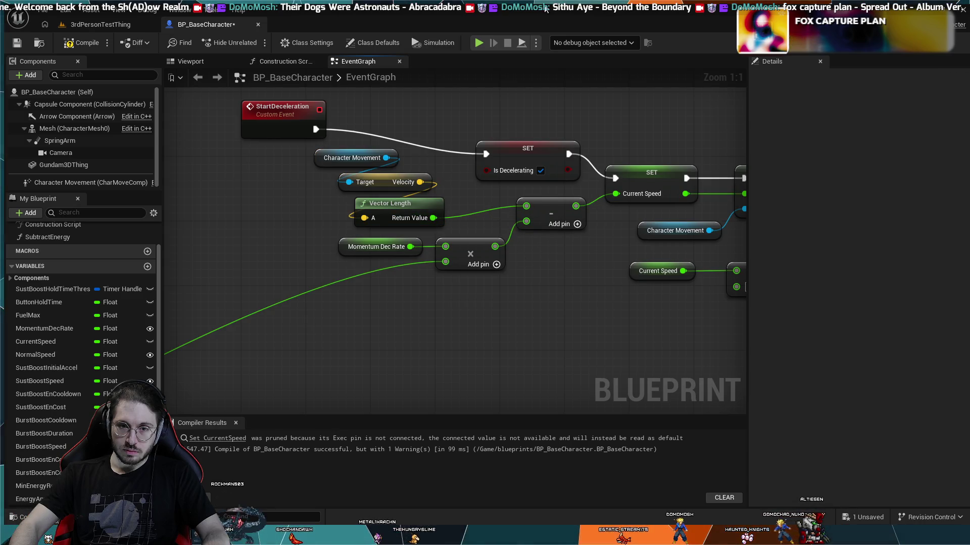
left_click(478, 46)
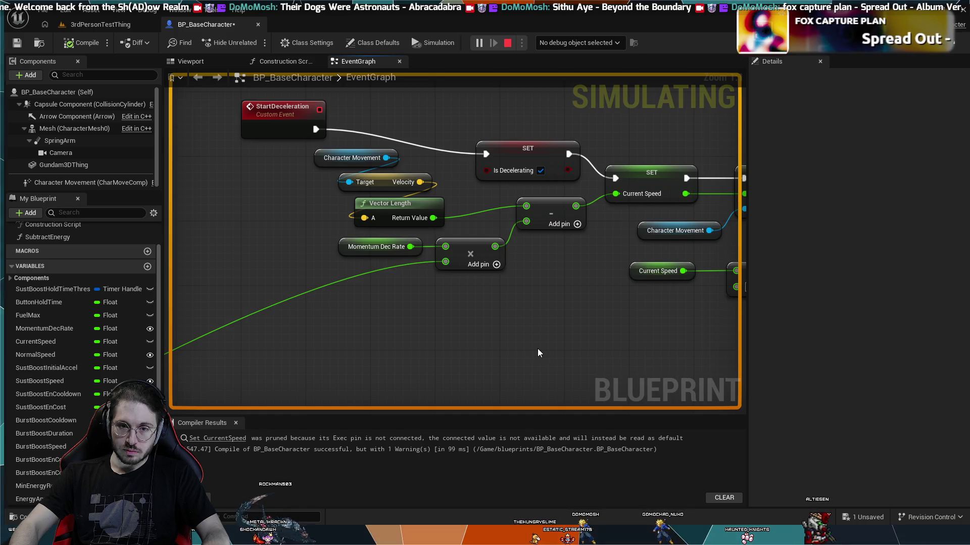
key("Escape")
left_click_drag(568, 302, 548, 341)
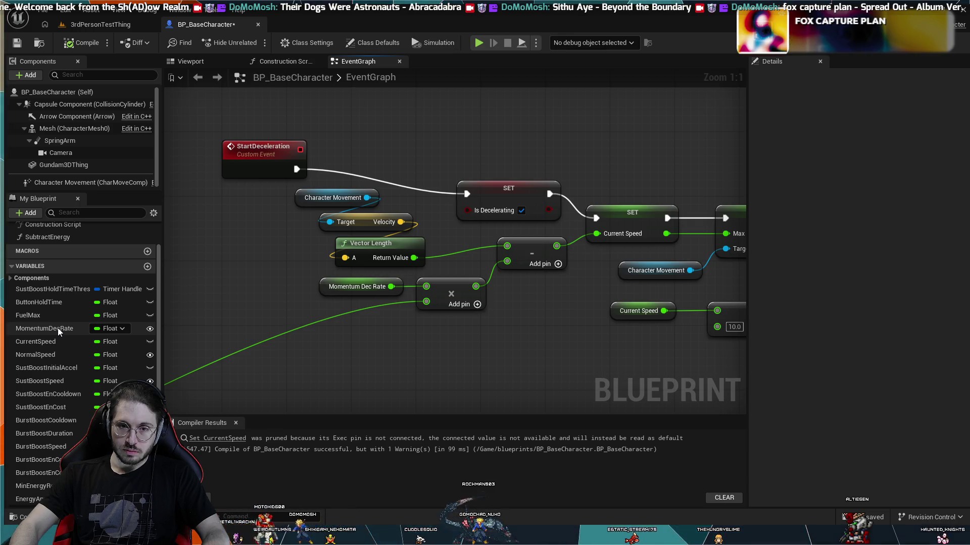
Step: Pan and zoom past the Branch and Energy Amount nodes to the Start Deceleration call
left_click_drag(483, 337, 133, 319)
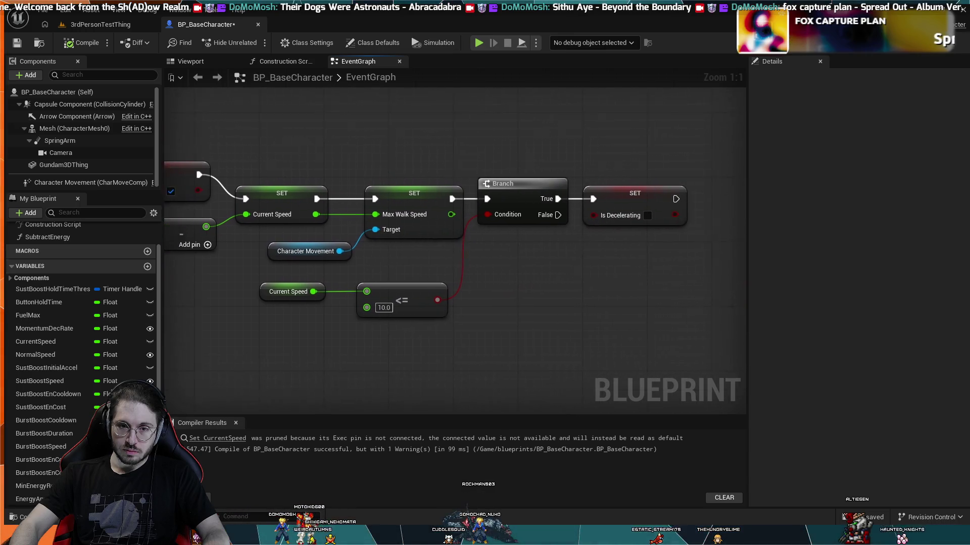
left_click_drag(217, 317, 203, 318)
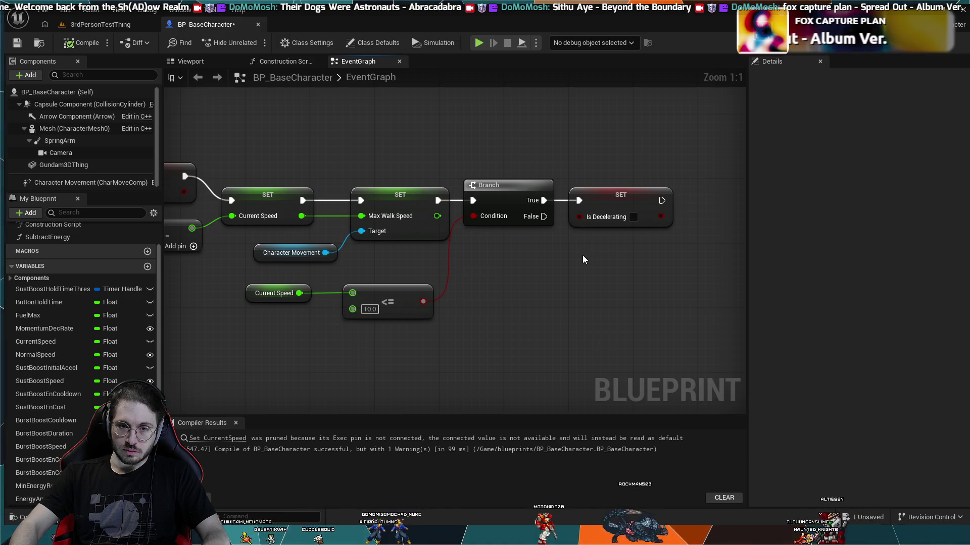
mouse_move(656, 202)
left_mouse_down()
mouse_move(519, 377)
mouse_move(354, 76)
mouse_move(450, 131)
mouse_move(536, 211)
left_mouse_up()
mouse_move(690, 310)
left_mouse_down()
mouse_move(366, 157)
mouse_move(296, 182)
mouse_move(273, 155)
mouse_move(401, 235)
mouse_move(220, 162)
mouse_move(379, 232)
mouse_move(404, 212)
mouse_move(342, 283)
mouse_move(466, 267)
left_mouse_up()
scroll(367, 156, "down", 1)
scroll(220, 162, "down", 1)
scroll(404, 212, "up", 1)
scroll(343, 283, "up", 1)
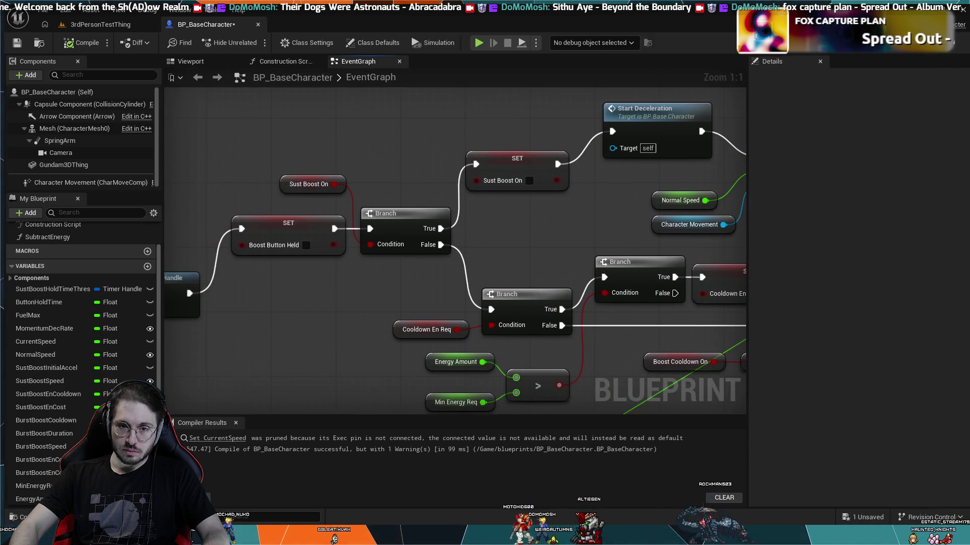
scroll(311, 353, "down", 2)
mouse_move(311, 353)
left_mouse_down()
mouse_move(398, 324)
mouse_move(377, 265)
mouse_move(377, 316)
mouse_move(460, 289)
mouse_move(522, 335)
mouse_move(444, 286)
mouse_move(542, 281)
left_mouse_up()
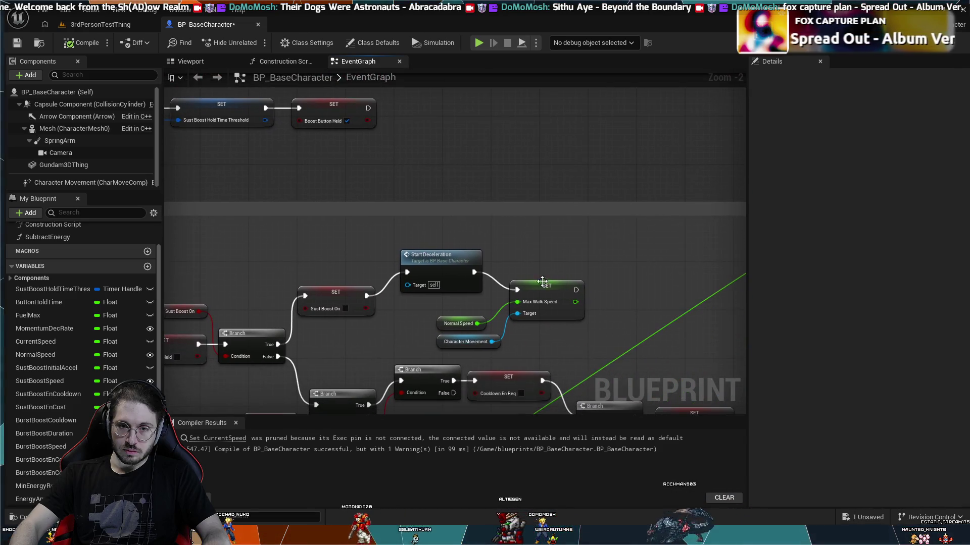
scroll(542, 281, "up", 2)
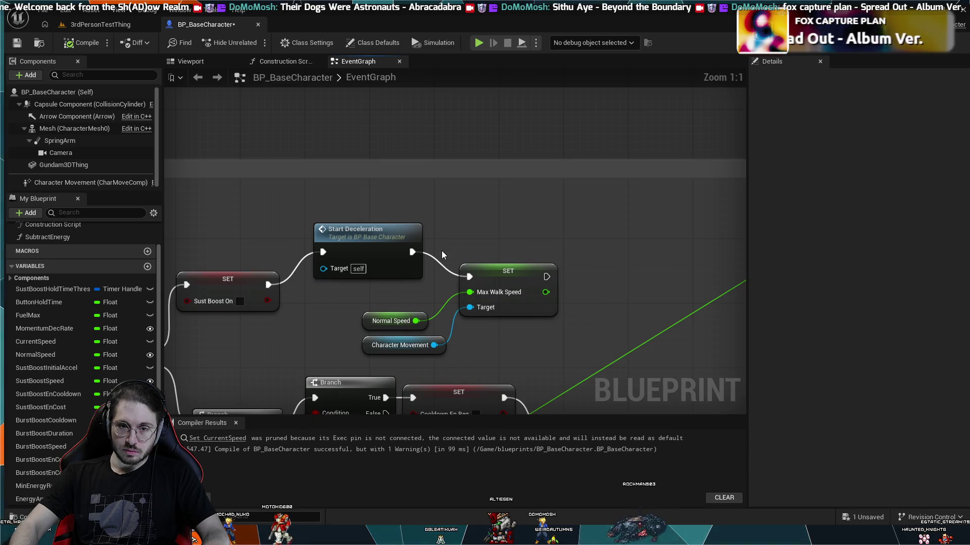
Step: Break the Start Deceleration to Max Walk Speed link and move the setter group right
left_click(436, 261, "alt")
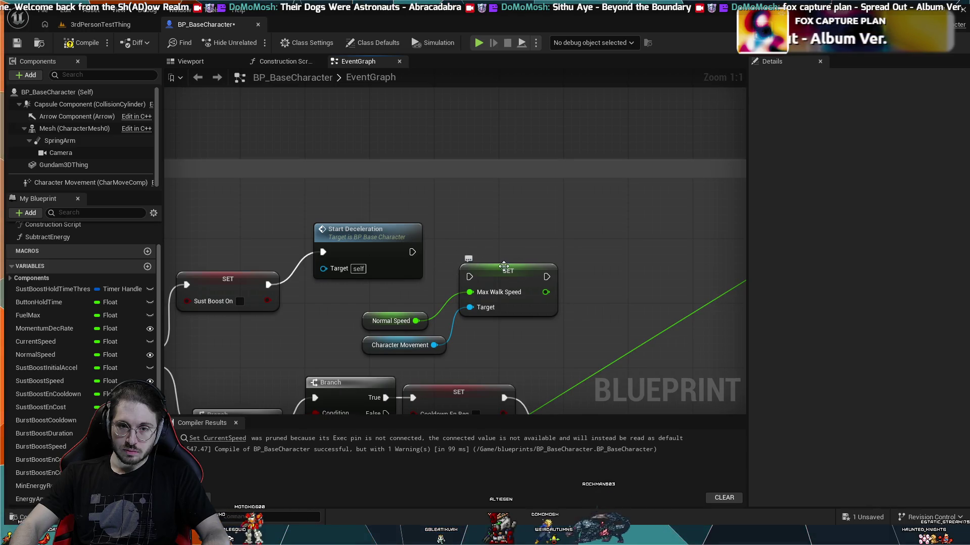
left_click_drag(504, 266, 656, 258)
key("ctrl+z")
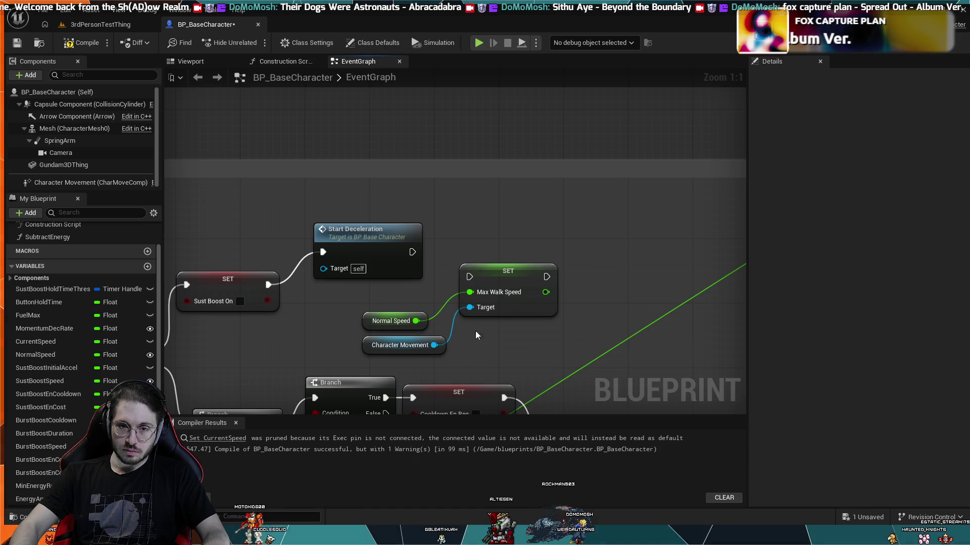
mouse_move(521, 340)
left_mouse_down()
mouse_move(413, 323)
mouse_move(412, 305)
left_mouse_up()
mouse_move(507, 275)
left_mouse_down()
mouse_move(652, 264)
mouse_move(660, 283)
left_mouse_up()
left_click_drag(574, 260, 635, 264)
left_click(546, 247)
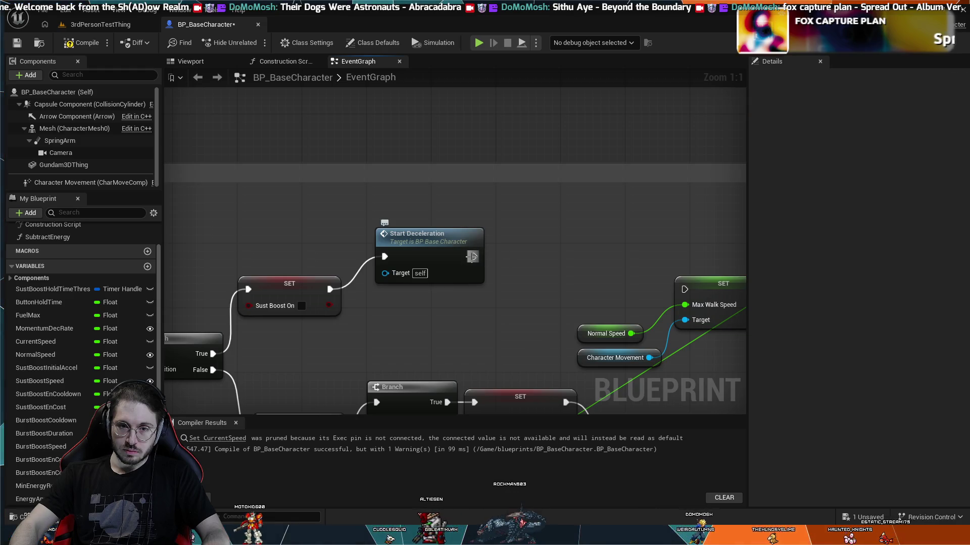
Step: Add a Branch node after Start Deceleration
left_click_drag(472, 256, 543, 225)
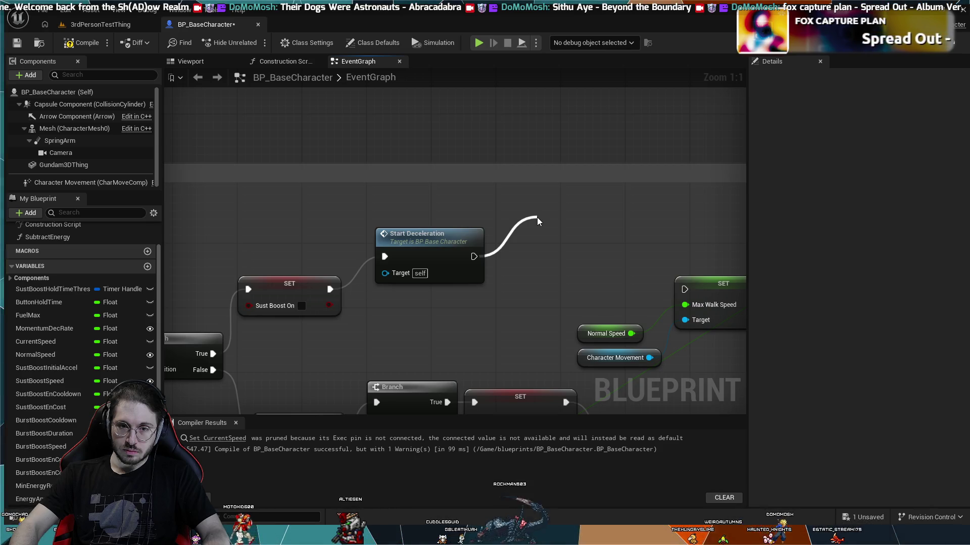
left_click_drag(538, 217, 538, 217)
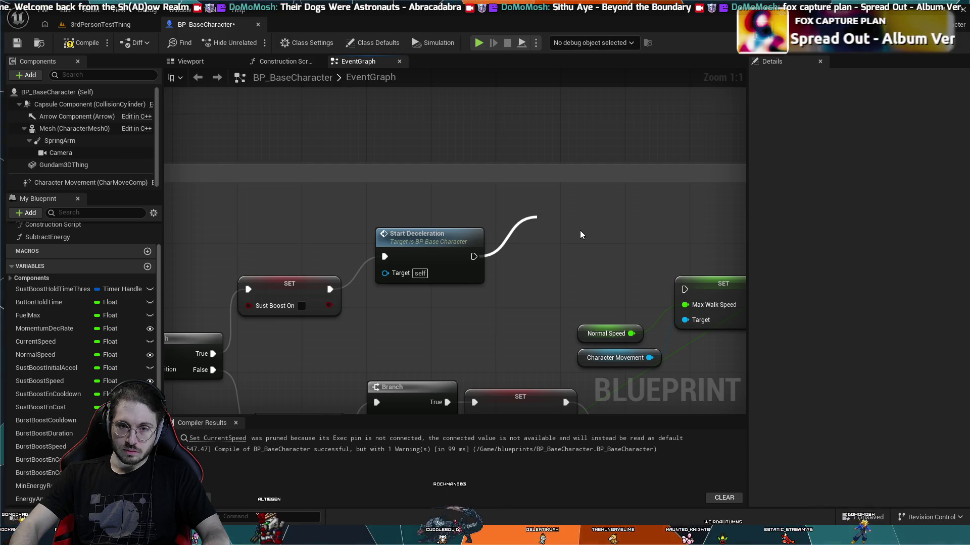
left_click(610, 270)
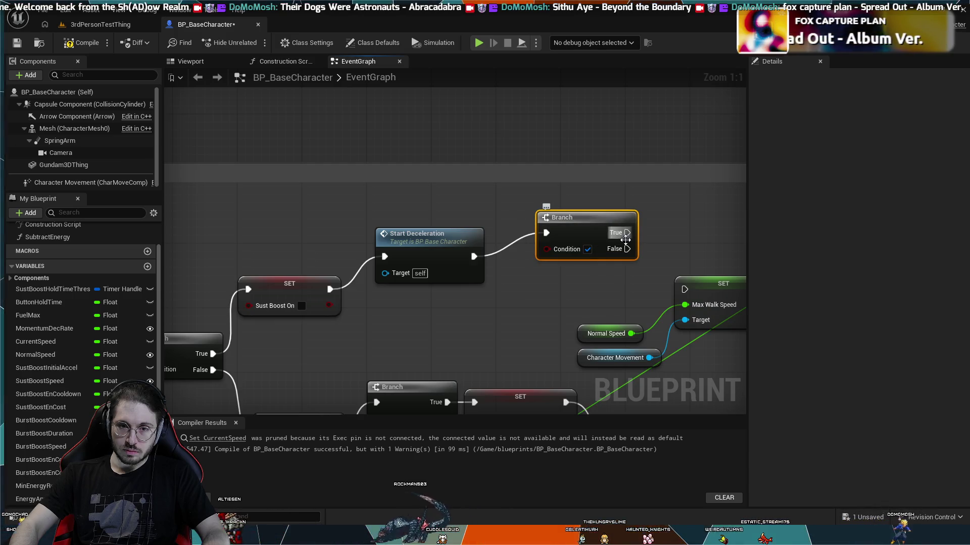
mouse_move(582, 220)
left_mouse_down()
mouse_move(565, 260)
mouse_move(684, 289)
left_mouse_up()
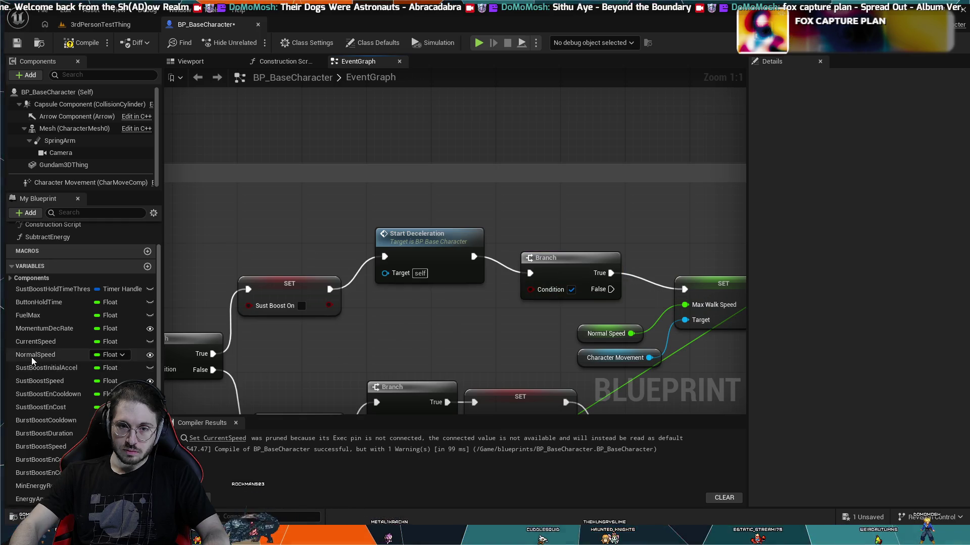
Step: Drive the Branch with Is Decelerating, route False to SET Max Walk Speed, then simulate
scroll(47, 369, "down", 5)
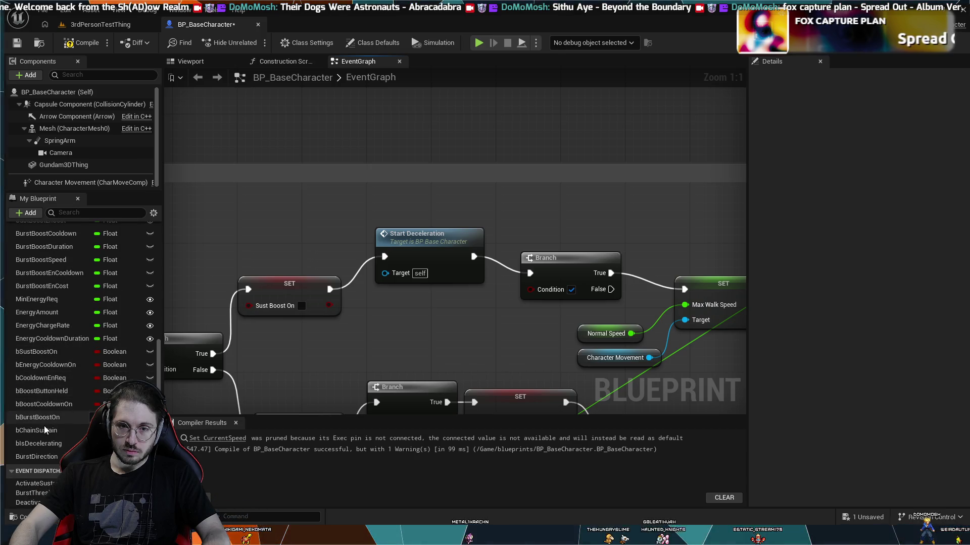
left_click(45, 444)
mouse_move(424, 330)
left_mouse_down()
mouse_move(531, 303)
mouse_move(530, 290)
left_mouse_up()
left_click_drag(448, 328, 456, 320)
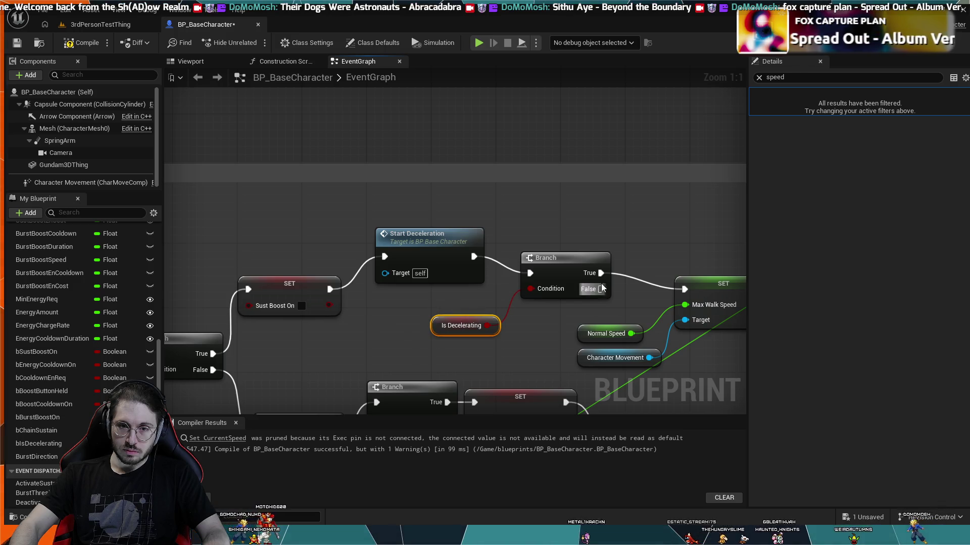
left_click_drag(600, 289, 685, 288)
left_click(648, 229)
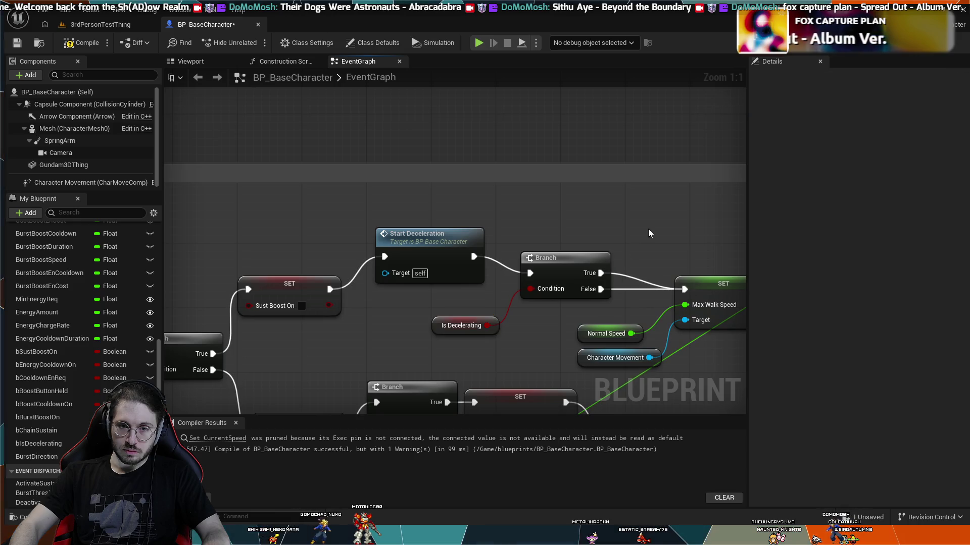
left_click(624, 276, "alt")
left_click_drag(651, 236, 423, 240)
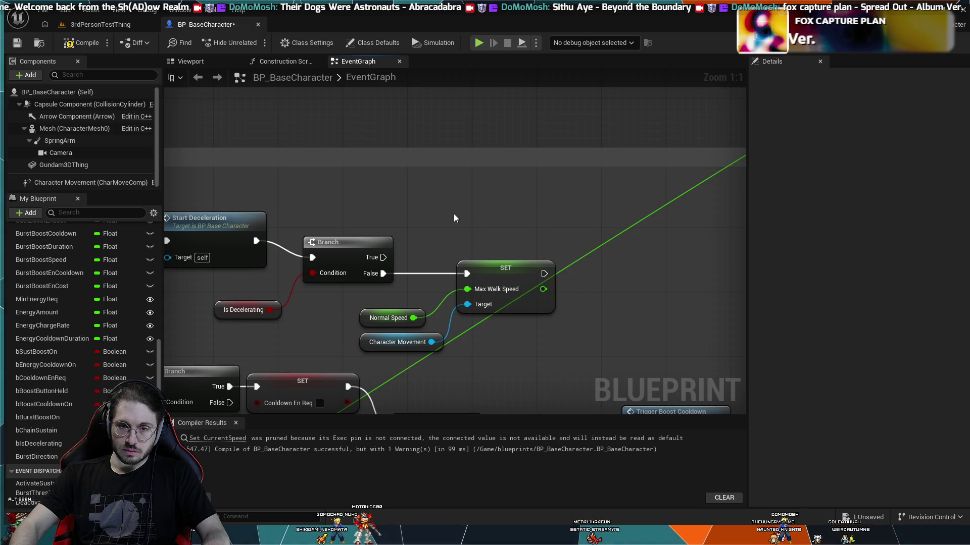
left_click(477, 43)
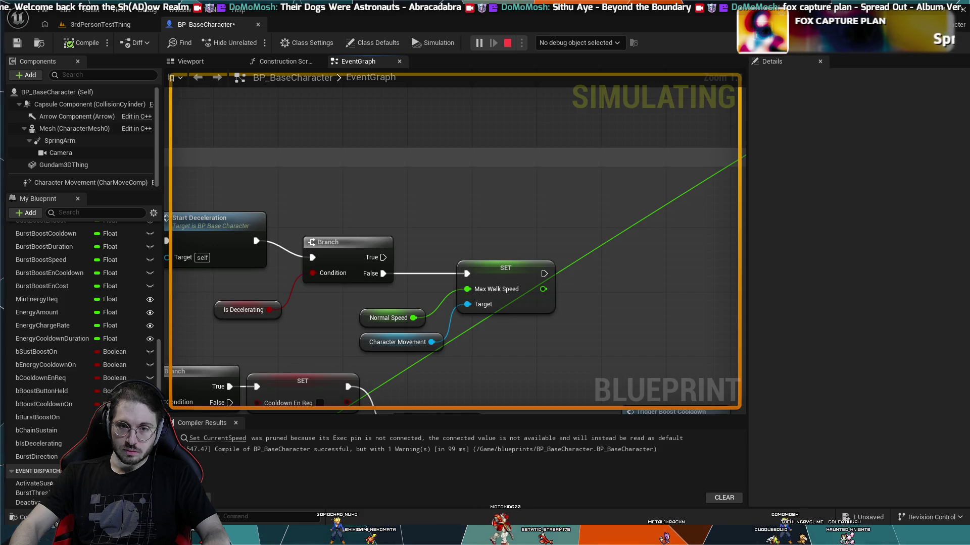
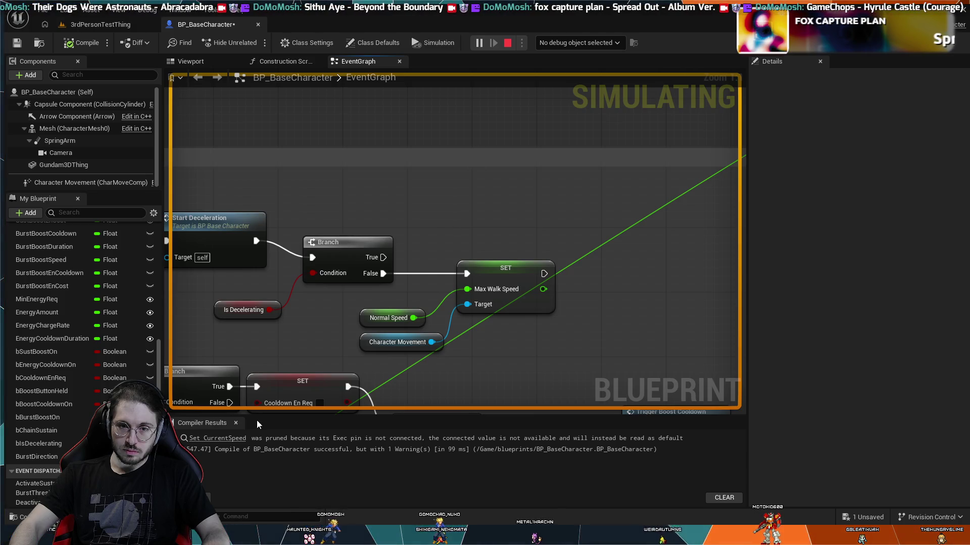
Step: Pan to the StartDeceleration chain and select the SET Current Speed node (default 0.0)
mouse_move(503, 188)
left_mouse_down()
mouse_move(322, 257)
mouse_move(624, 183)
mouse_move(495, 205)
mouse_move(338, 268)
mouse_move(365, 234)
mouse_move(426, 215)
left_mouse_up()
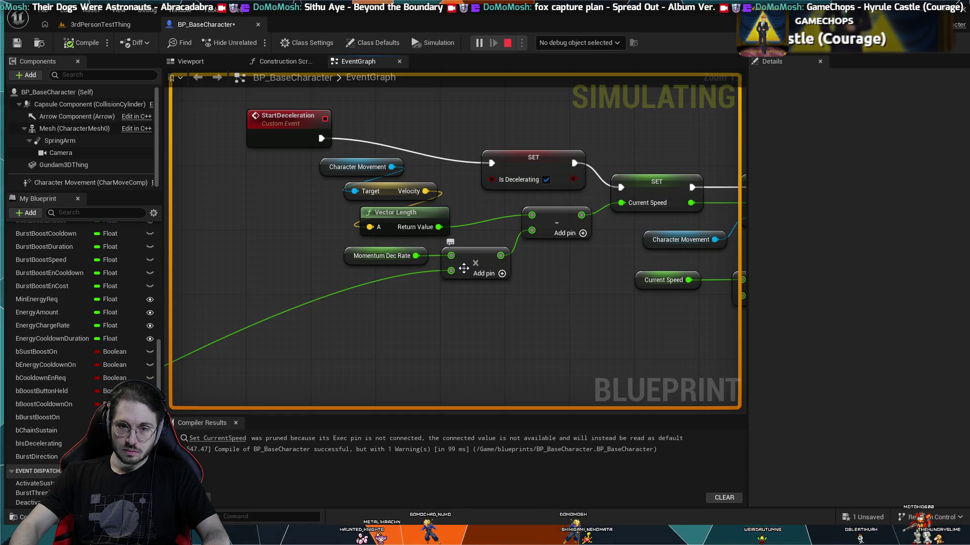
left_click_drag(424, 287, 347, 326)
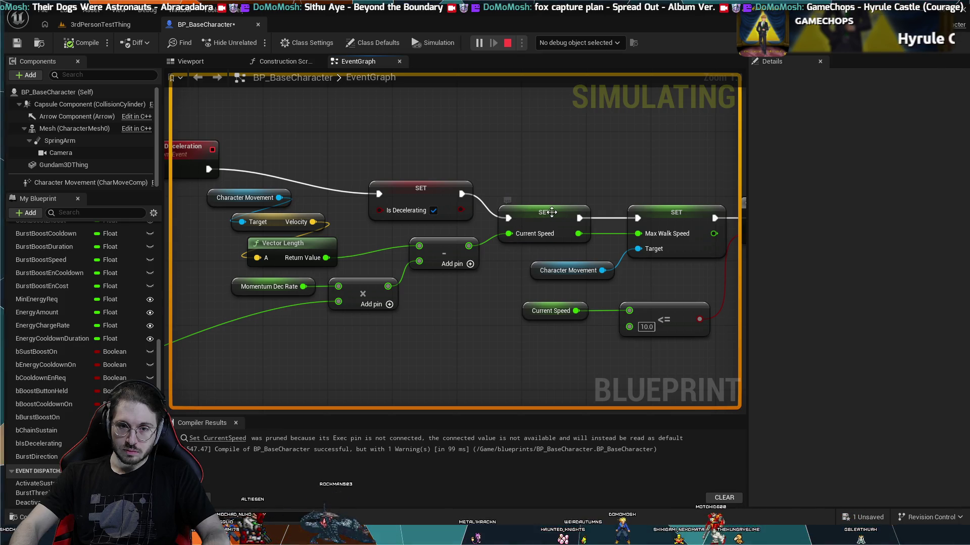
left_click(551, 212)
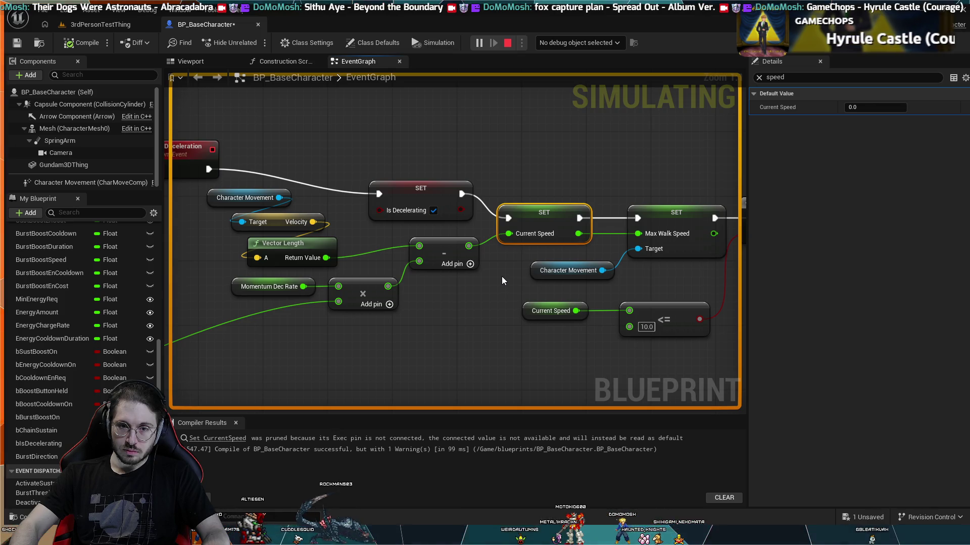
Step: Change the Branch's Current Speed <= threshold from 10.0 to 600.0, after trying 100 and 500
left_click_drag(564, 174, 391, 186)
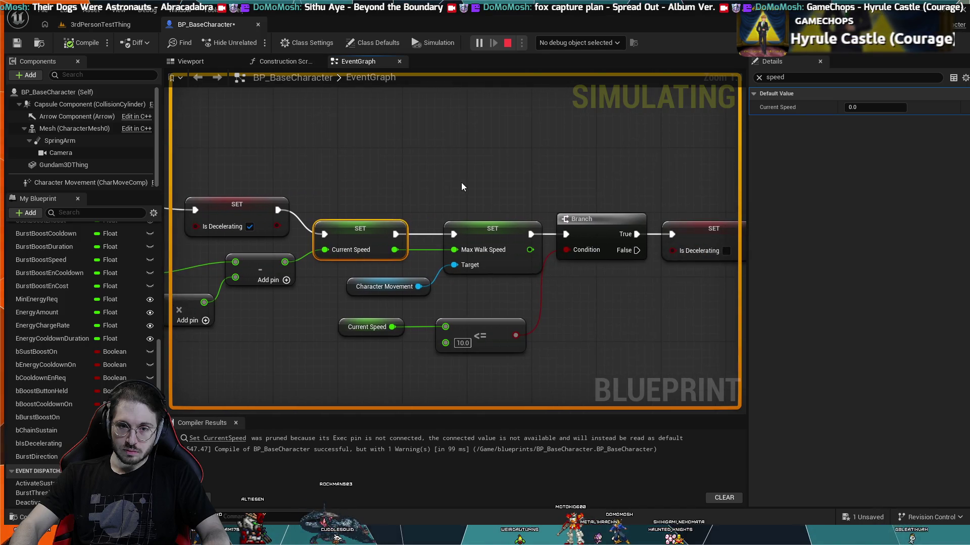
left_click_drag(461, 186, 433, 174)
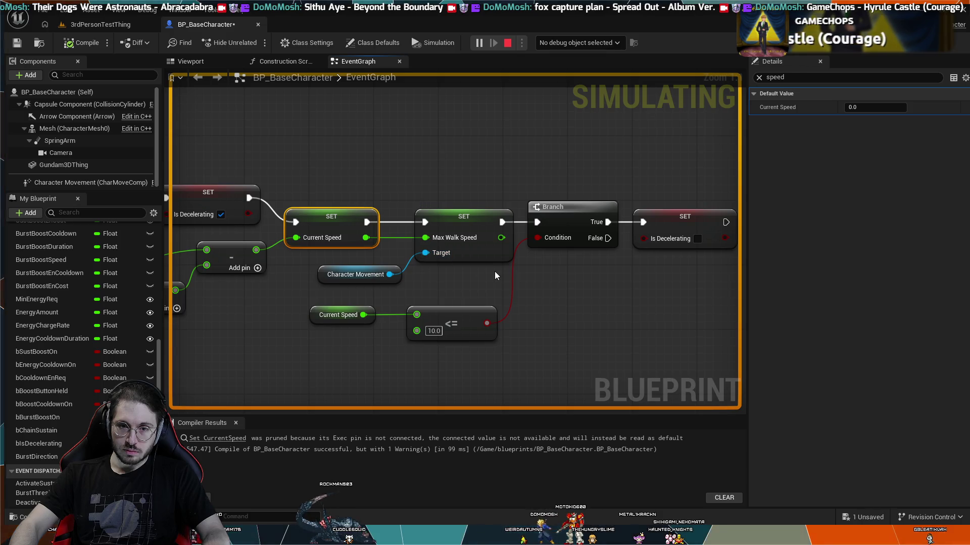
mouse_move(685, 308)
left_mouse_down()
mouse_move(662, 301)
mouse_move(701, 292)
left_mouse_up()
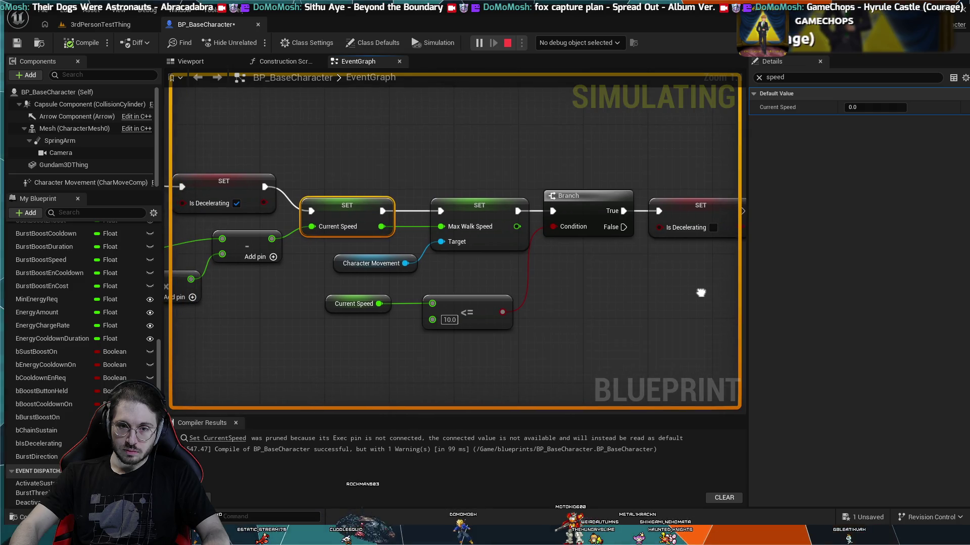
left_click(456, 319)
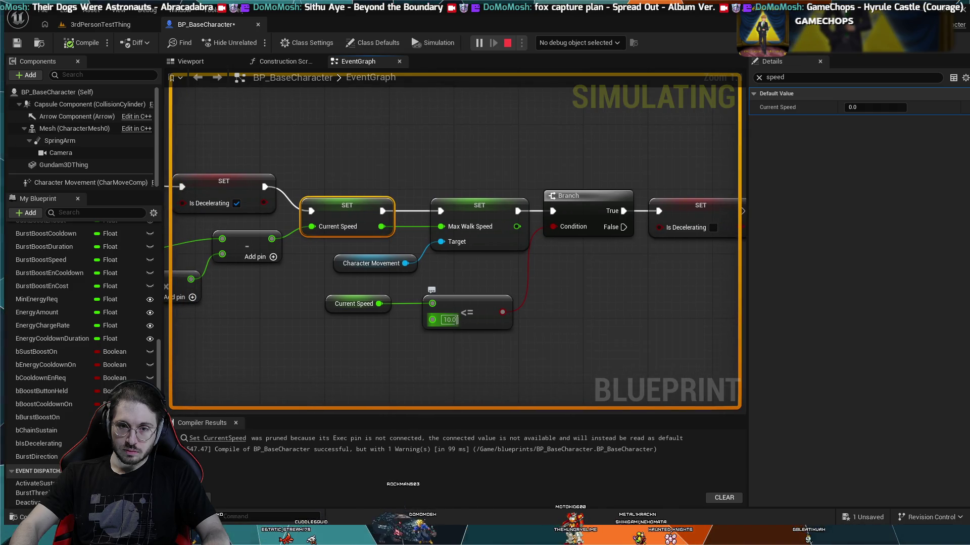
key("Return")
left_click(451, 320)
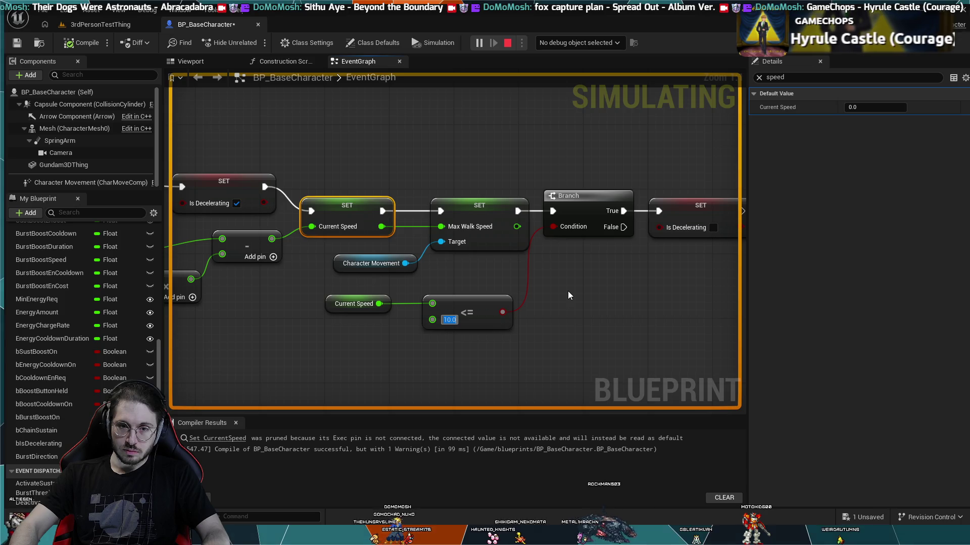
type("100")
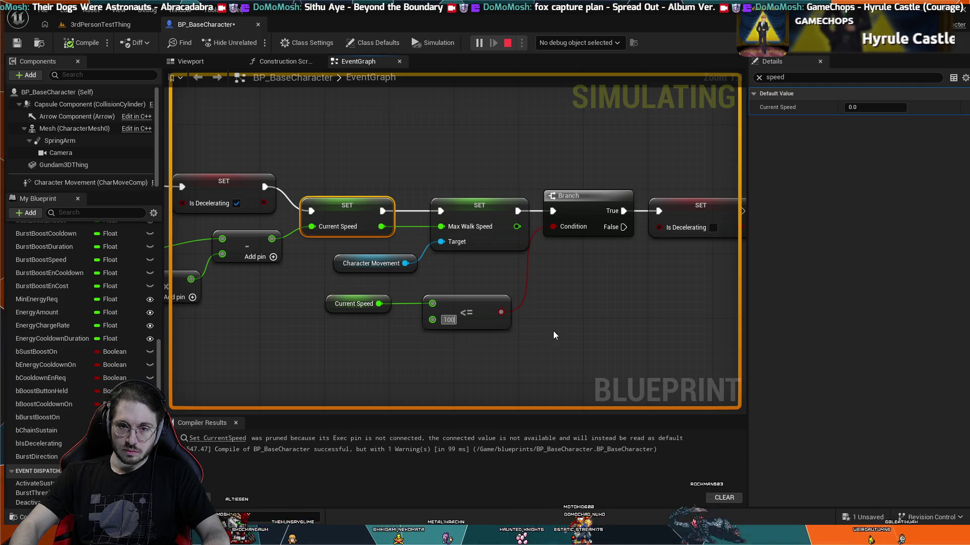
key("Return")
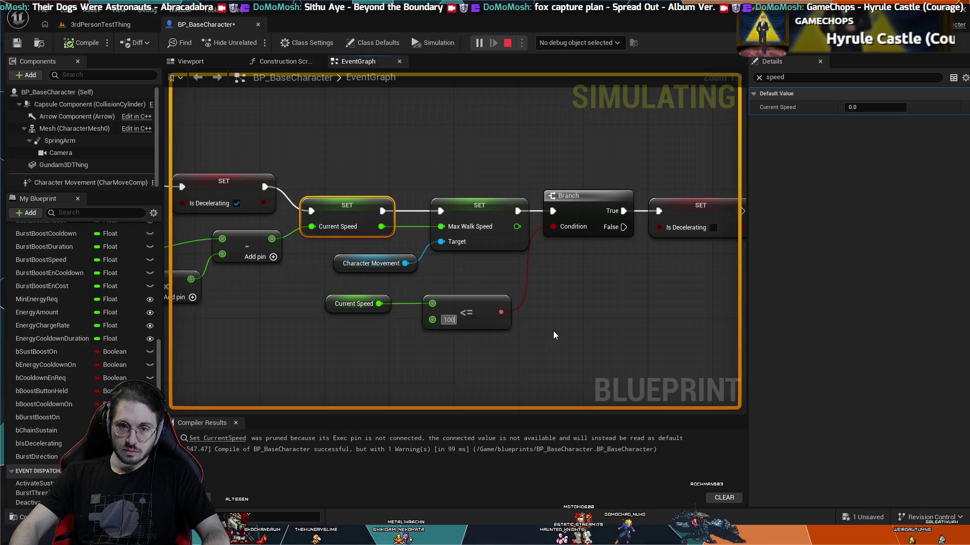
key("ctrl+z")
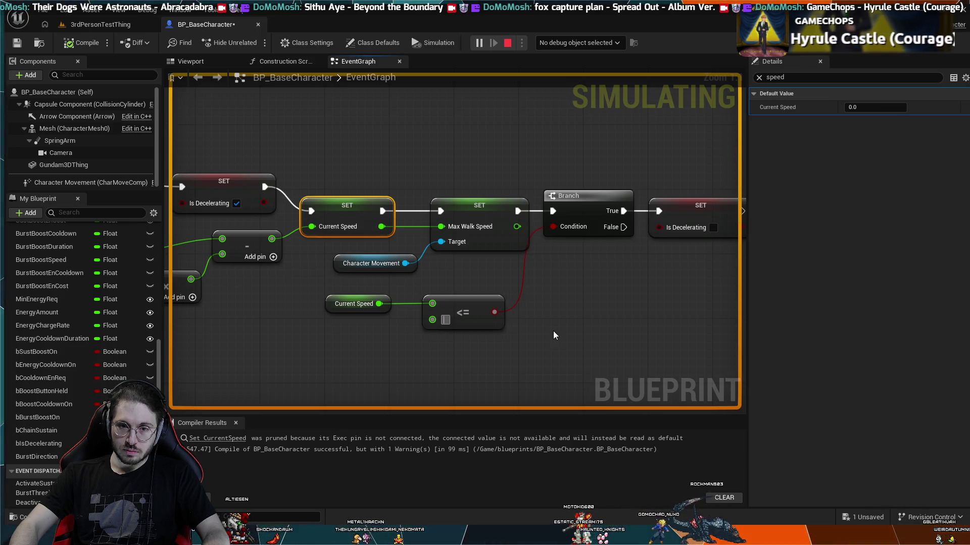
type("500")
key("Return")
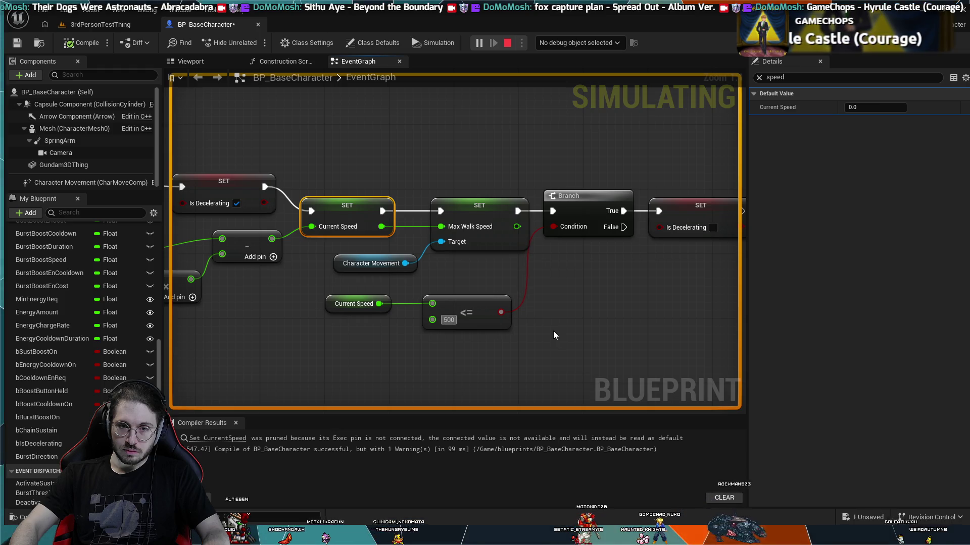
type("60")
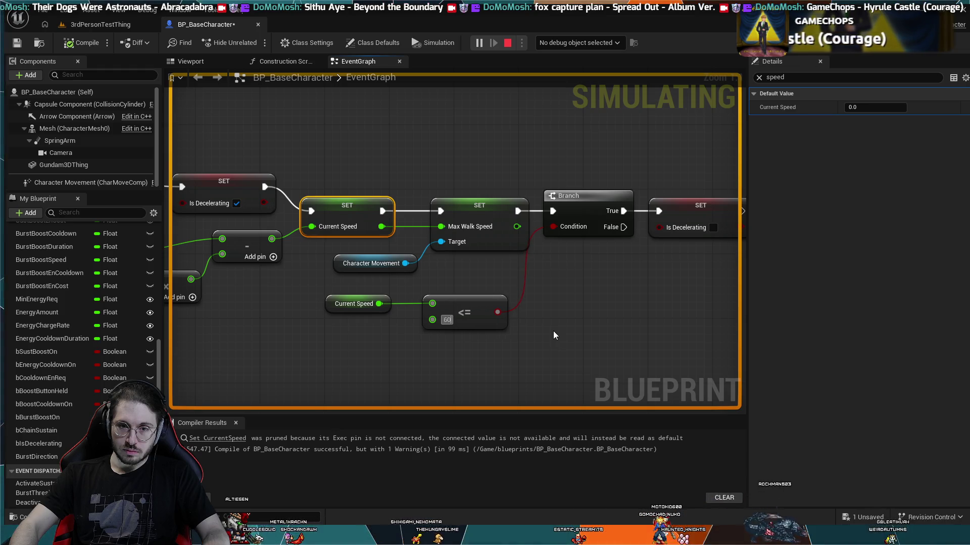
type("0.0")
key("Return")
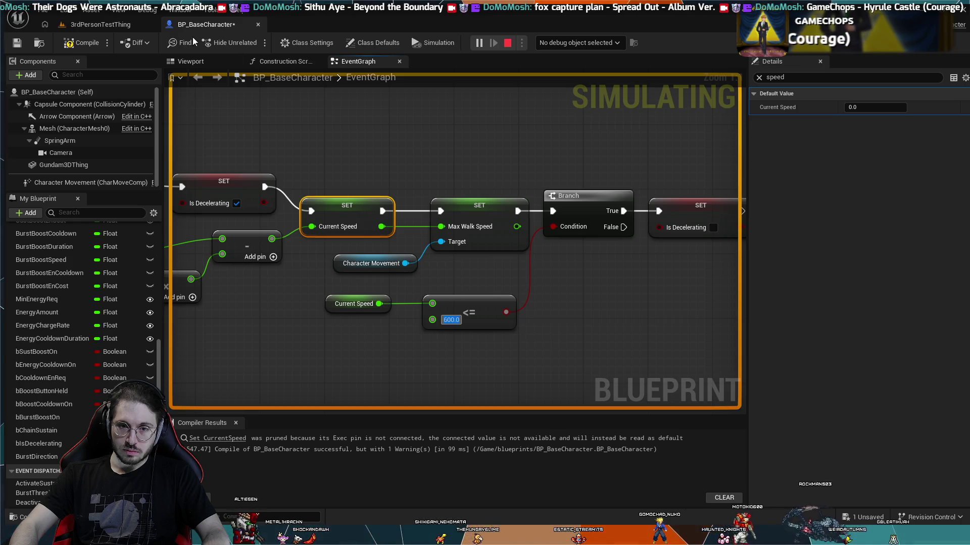
Step: Recompile the blueprint and play-test the 3rdPersonTestThing level with the mech via Alt+P
left_click(78, 43)
left_click(508, 42)
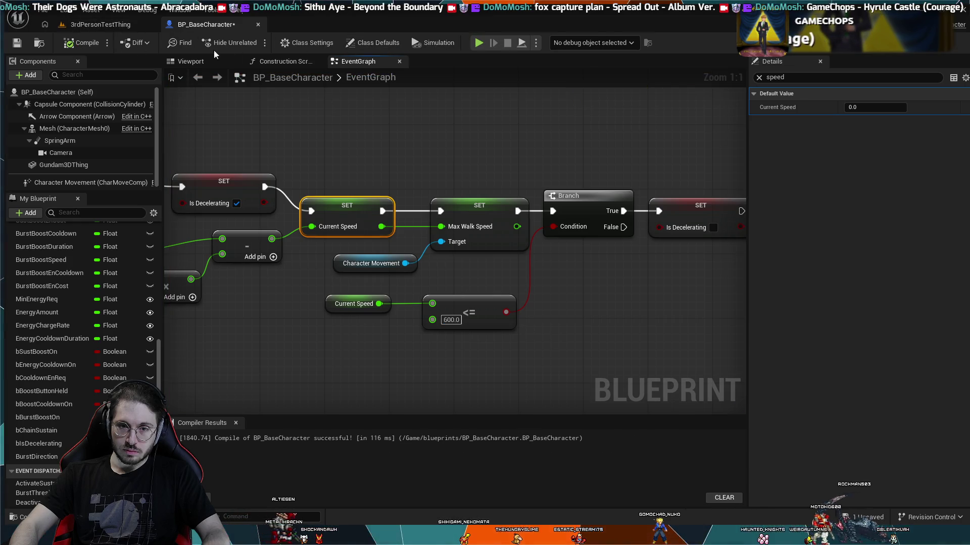
left_click(98, 26)
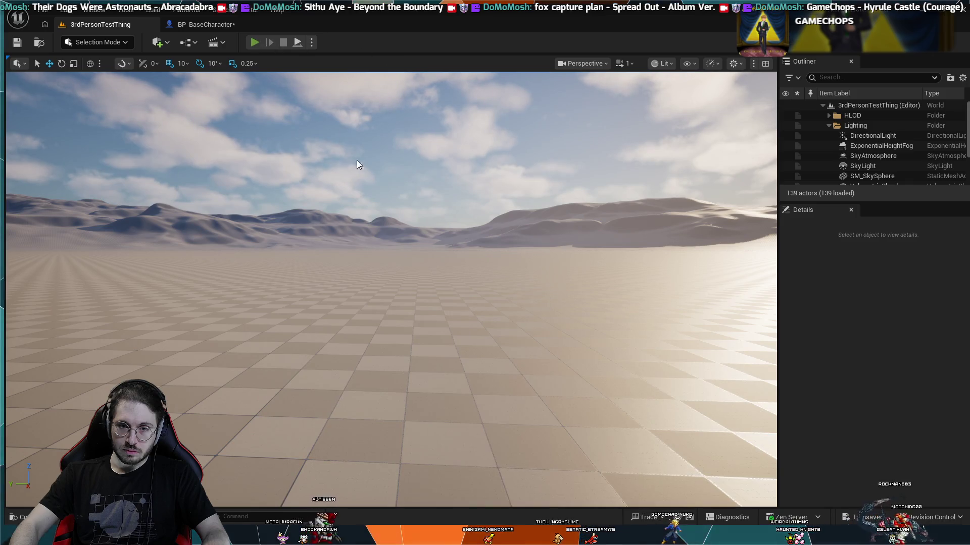
key("alt+p")
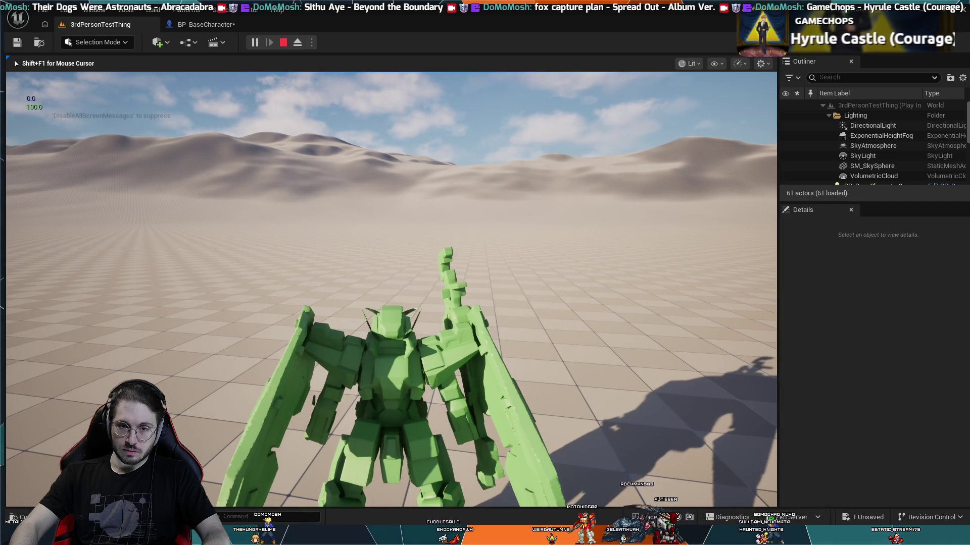
Step: End the play session and pan around BP_BaseCharacter's event graph
key("Escape")
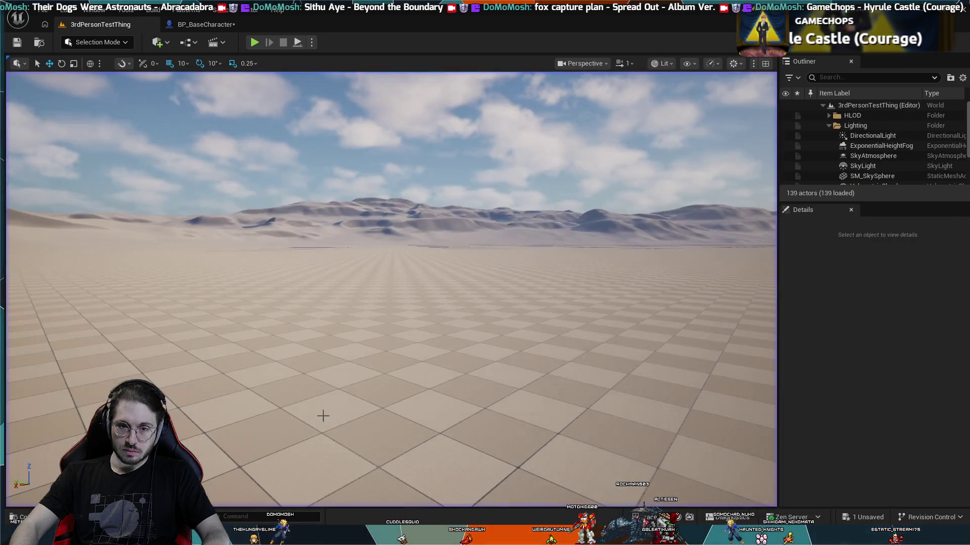
left_click(194, 30)
scroll(464, 396, "down", 3)
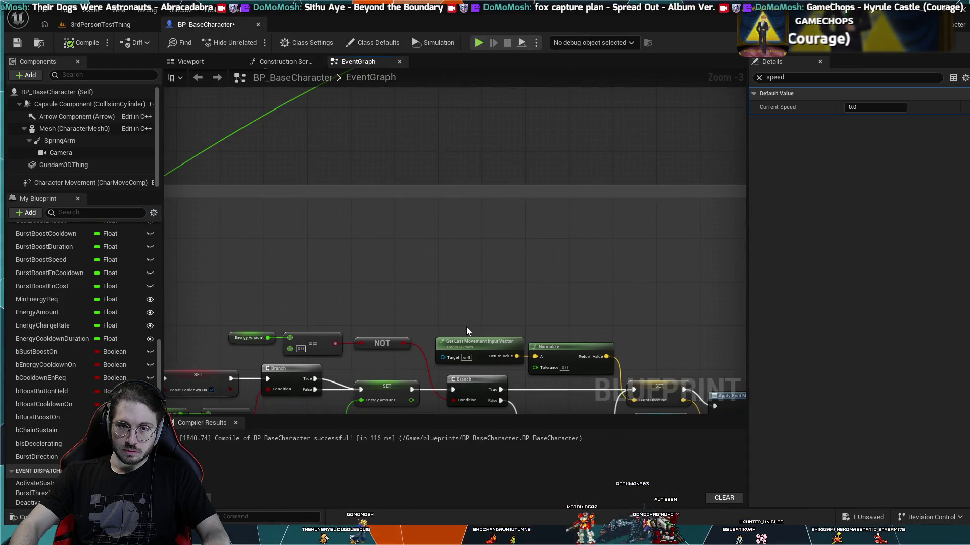
scroll(465, 326, "down", 2)
left_click_drag(380, 324, 380, 152)
scroll(381, 201, "up", 2)
Step: Rewire so Start Deceleration feeds the Branch and Branch True drives the Max Walk Speed SET
mouse_move(381, 201)
left_mouse_down()
mouse_move(397, 175)
mouse_move(390, 182)
left_mouse_up()
scroll(389, 183, "up", 3)
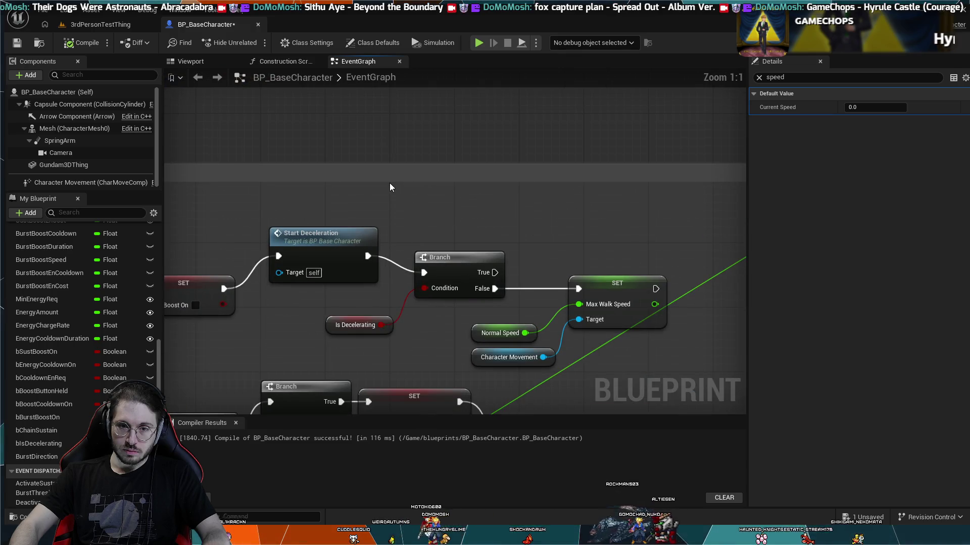
left_click(388, 263, "alt")
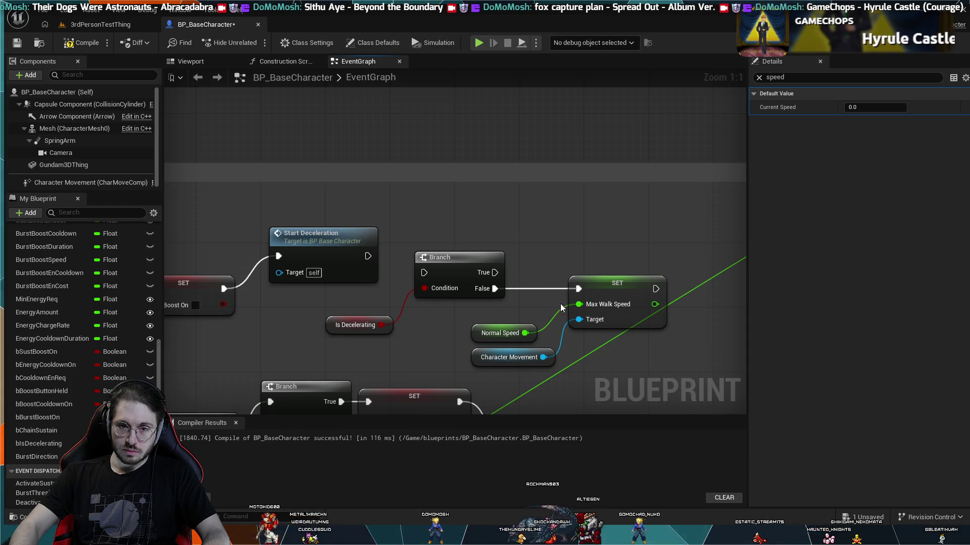
left_click(531, 289, "alt")
left_click_drag(367, 256, 424, 273)
left_click_drag(495, 273, 578, 289)
Step: Run a blueprint simulation, stop it, and return to the 3rdPersonTestThing level
left_click(433, 42)
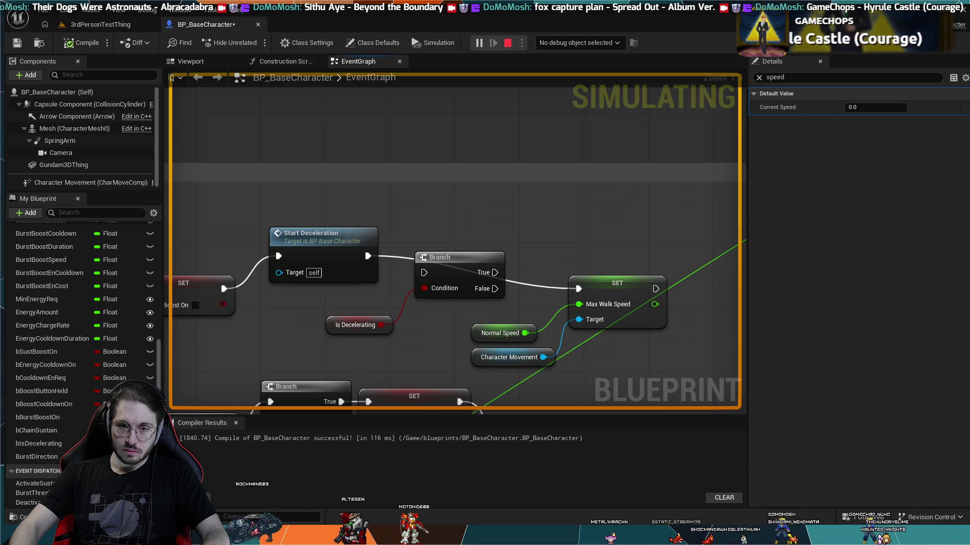
key("Escape")
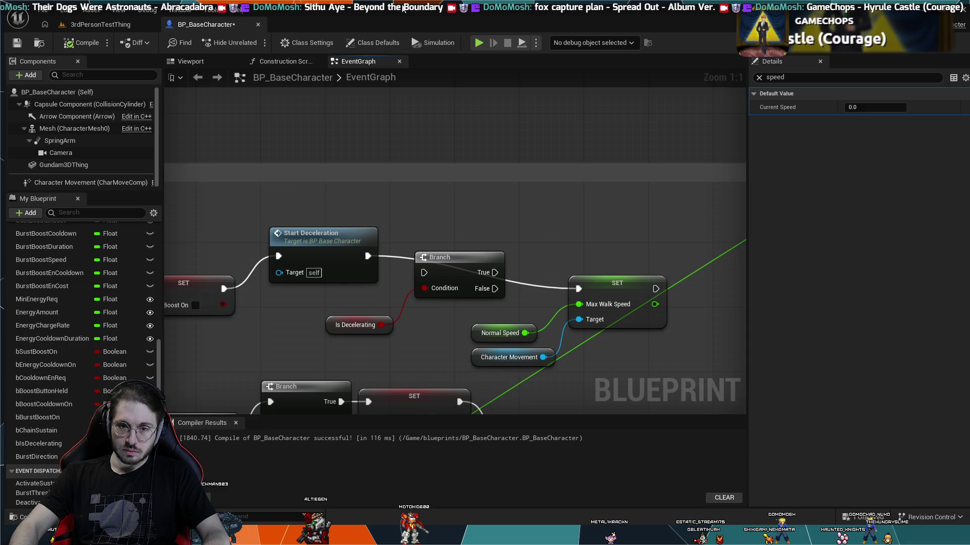
left_click(127, 22)
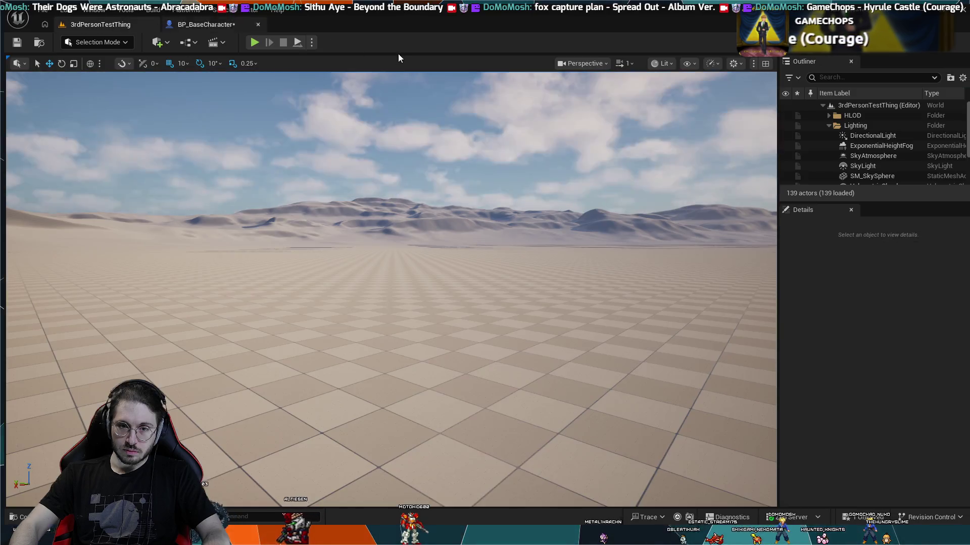
Step: Run a brief play-test of the level, then return to BP_BaseCharacter's event graph
left_click(254, 42)
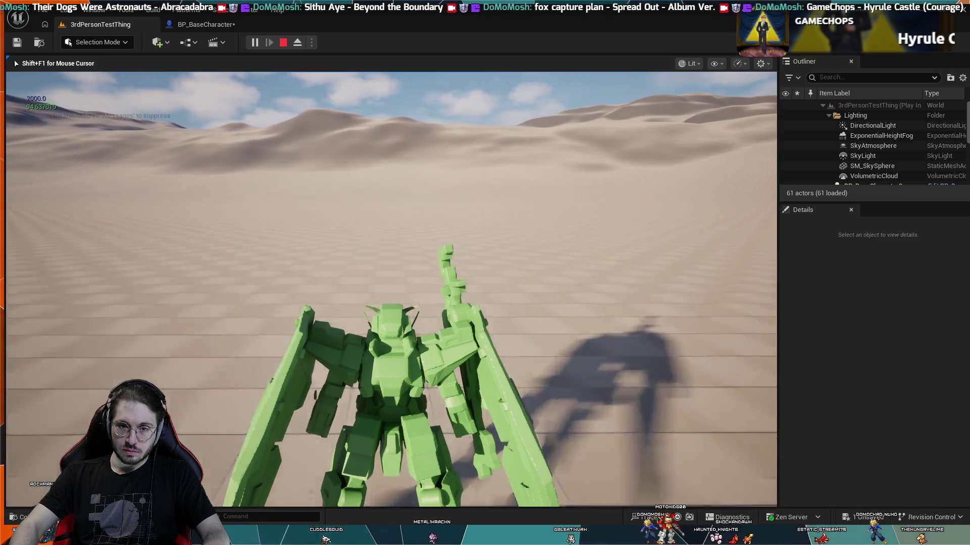
key("Escape")
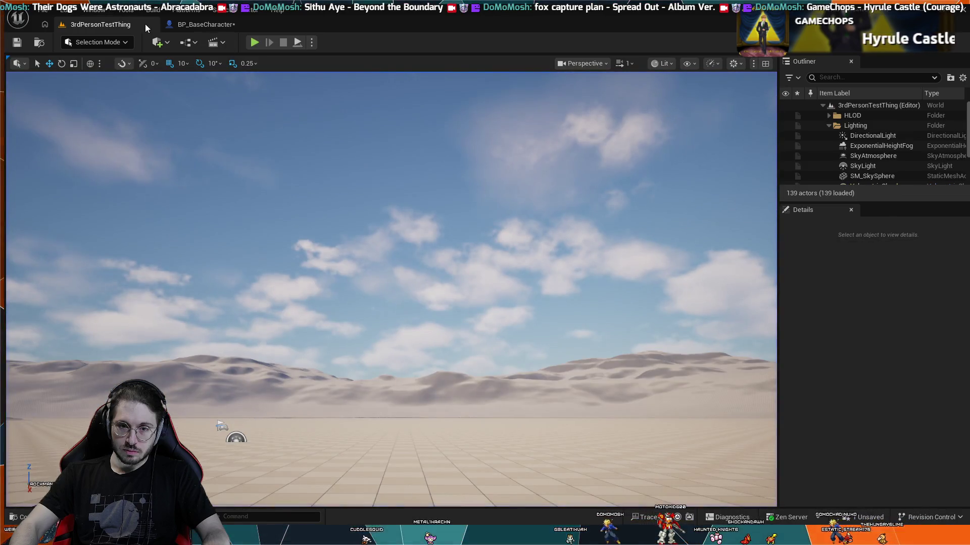
left_click(198, 24)
Step: Pan and zoom the graph to frame StartDeceleration's Max Walk Speed setter and the Branch
scroll(391, 352, "down", 2)
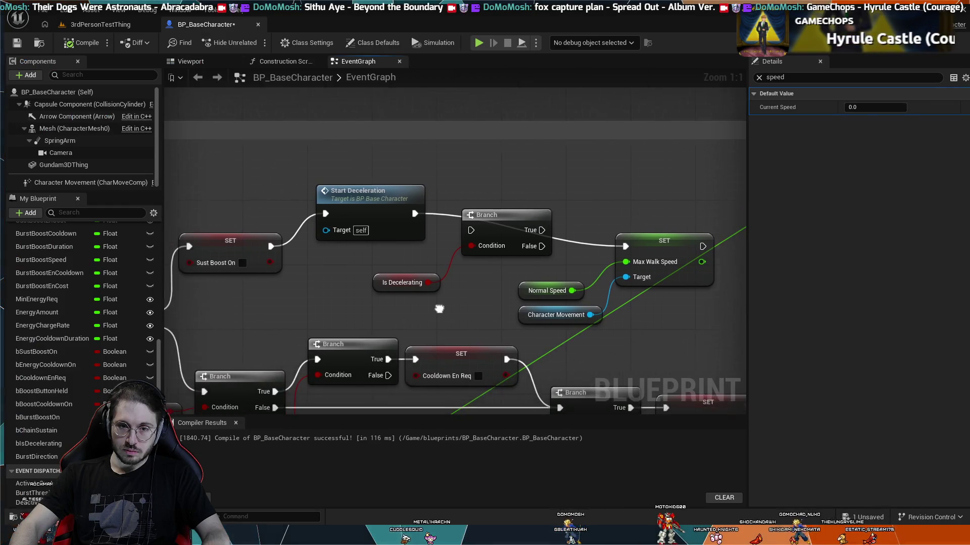
scroll(452, 269, "up", 2)
scroll(356, 257, "down", 3)
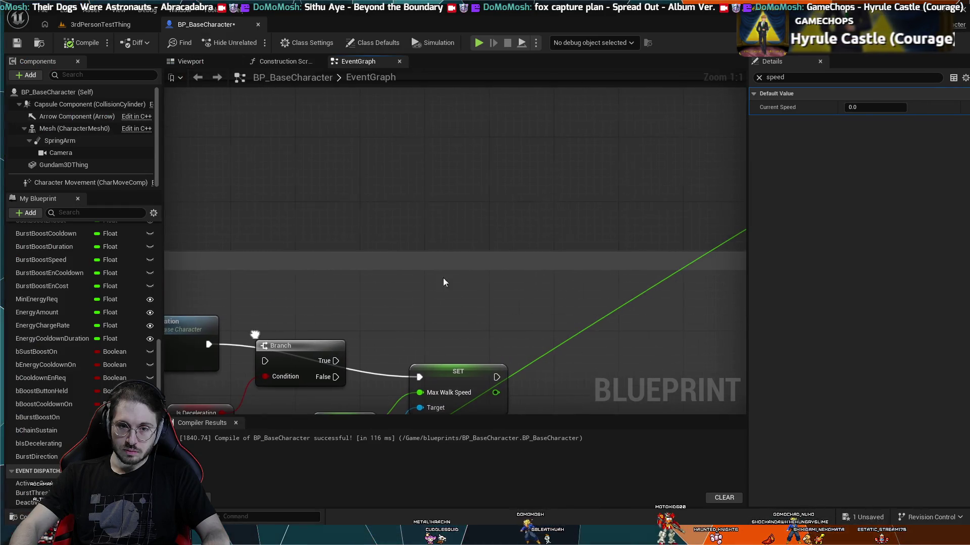
mouse_move(581, 184)
left_mouse_down()
mouse_move(595, 214)
mouse_move(541, 166)
mouse_move(472, 188)
left_mouse_up()
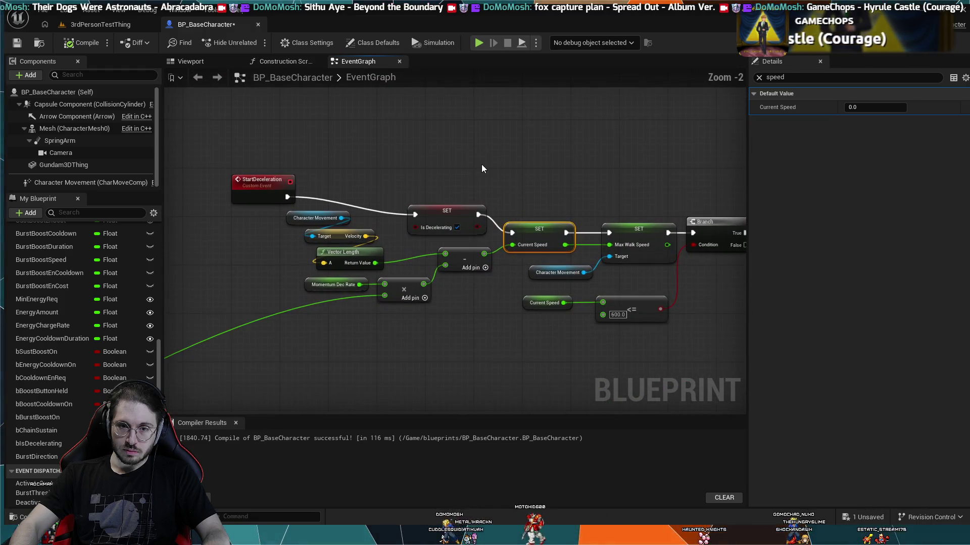
scroll(409, 162, "up", 3)
left_click_drag(398, 164, 524, 154)
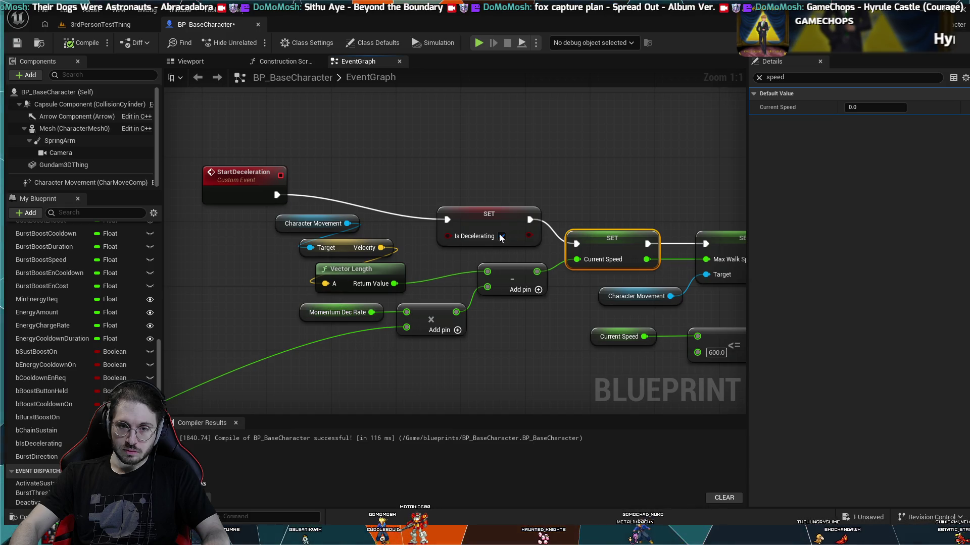
left_click_drag(547, 158, 465, 151)
scroll(341, 174, "down", 2)
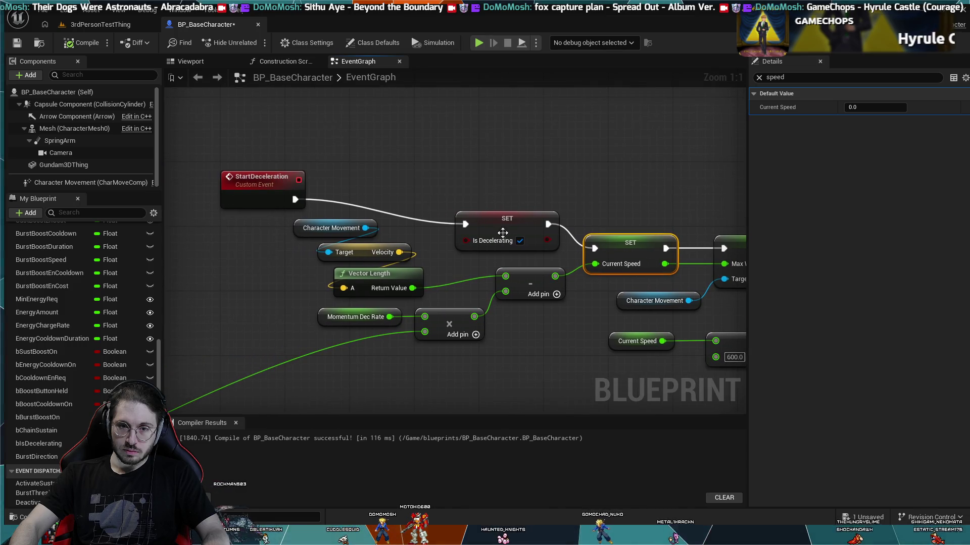
scroll(425, 197, "up", 2)
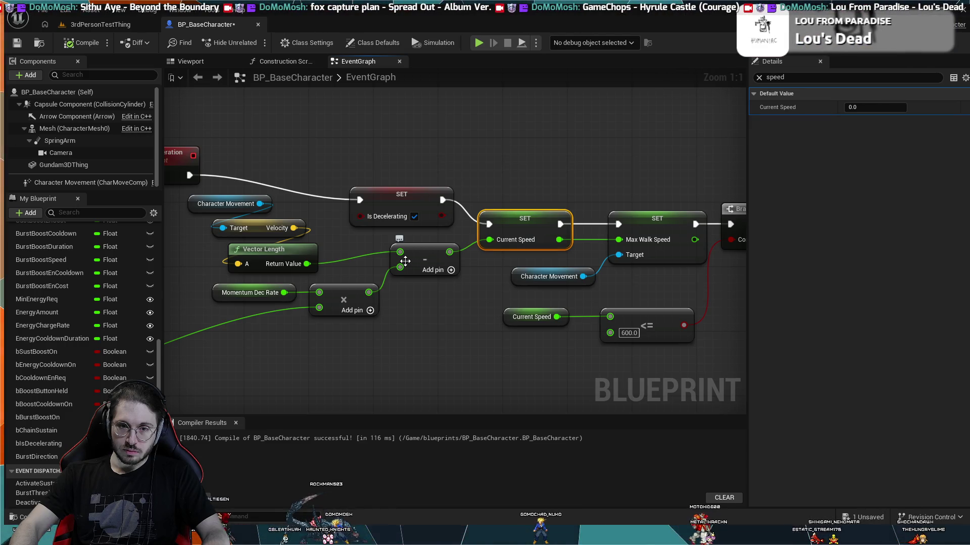
left_click_drag(267, 285, 410, 273)
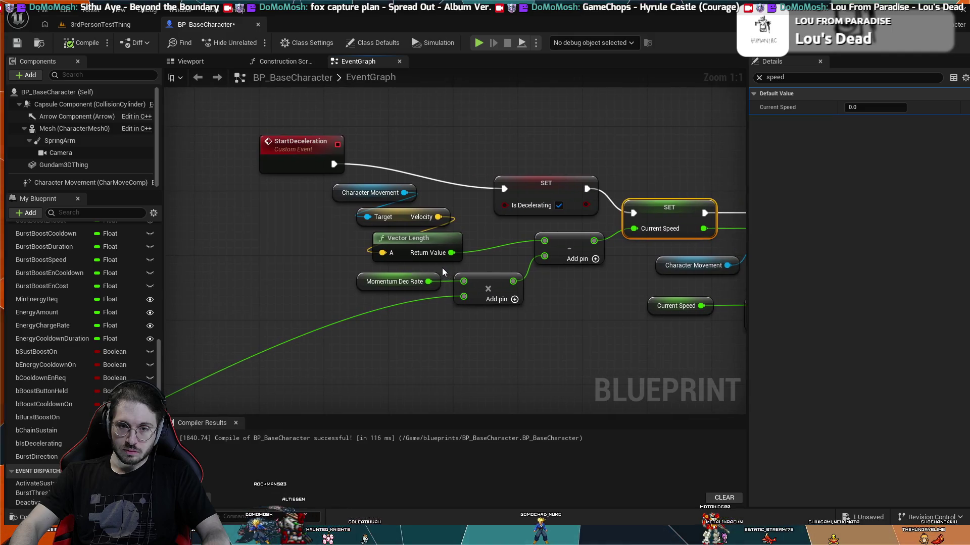
left_click_drag(441, 267, 429, 268)
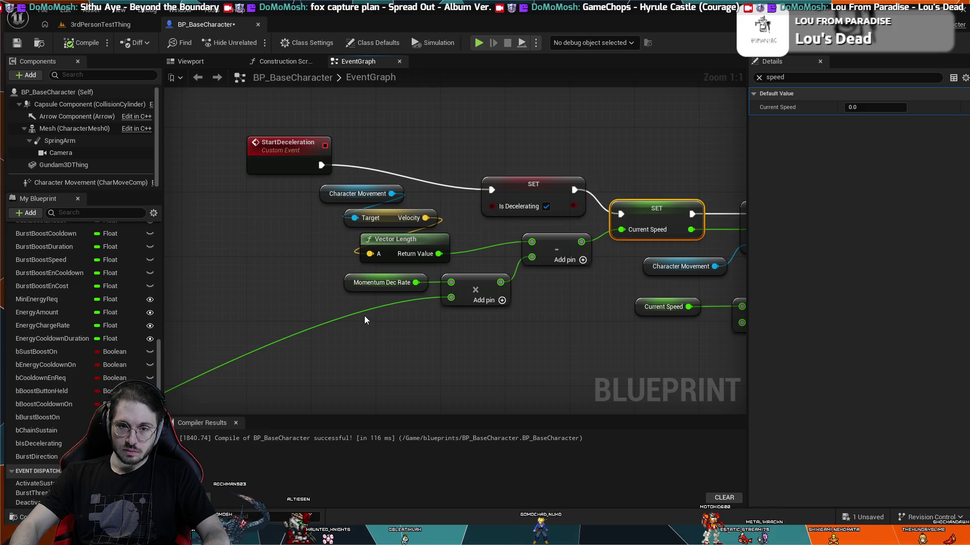
left_click_drag(461, 310, 237, 336)
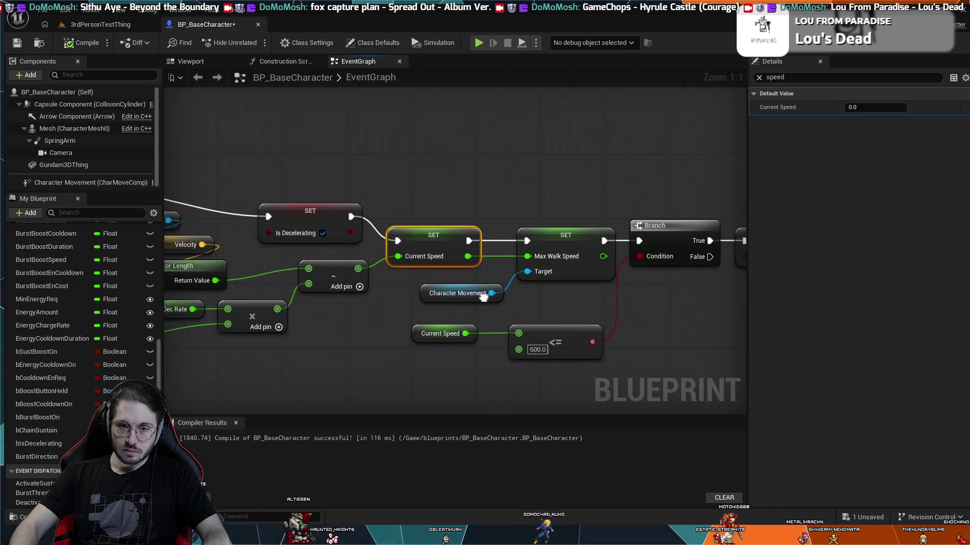
left_click_drag(484, 297, 462, 298)
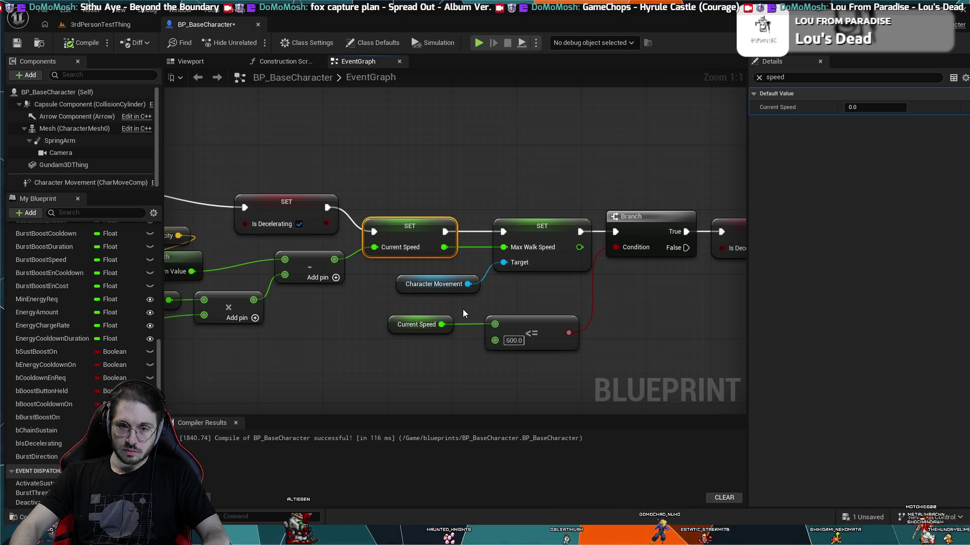
Step: Unplug Character Movement from the Max Walk Speed Target, compile to see the error, then undo
left_click(490, 269, "alt")
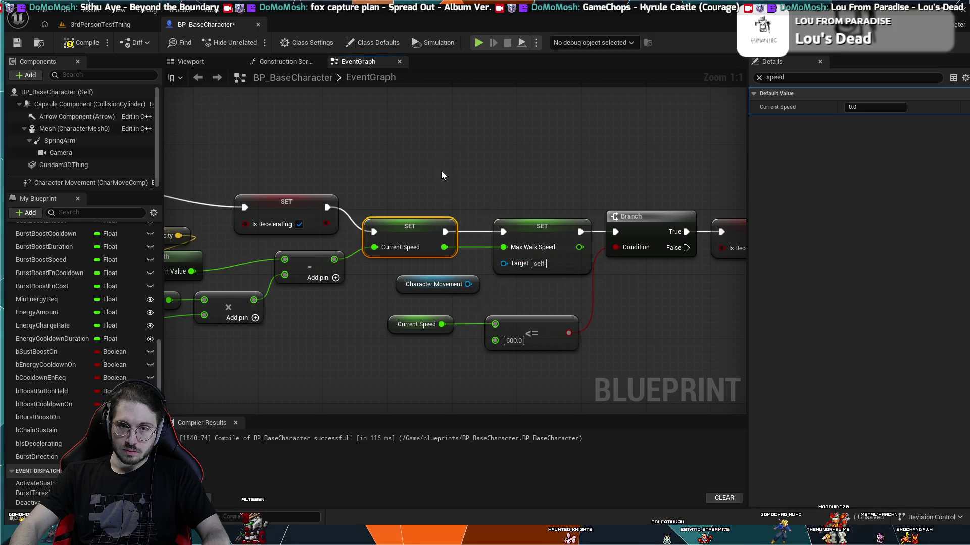
left_click(90, 44)
left_click(290, 180)
key("ctrl+z")
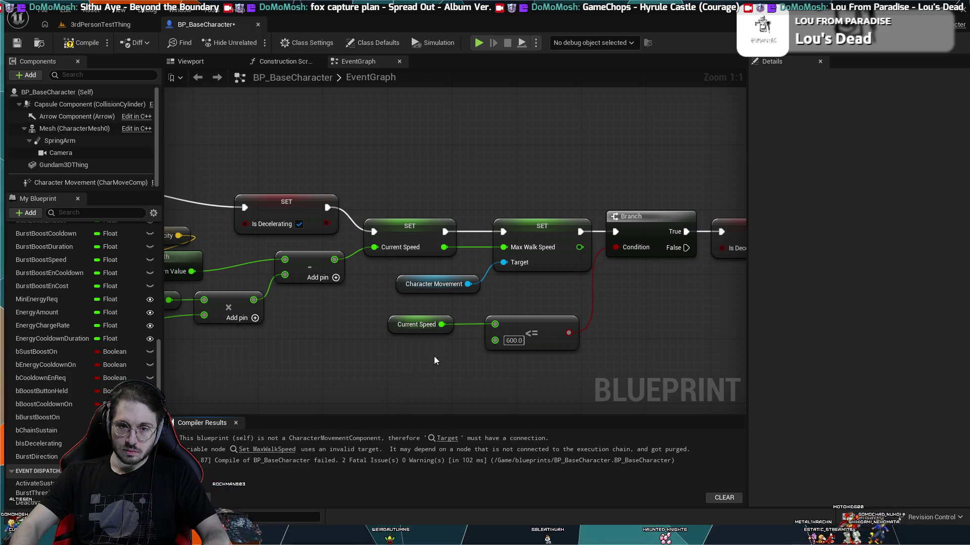
mouse_move(654, 330)
left_mouse_down()
mouse_move(497, 335)
mouse_move(447, 197)
mouse_move(566, 197)
left_mouse_up()
scroll(537, 310, "down", 3)
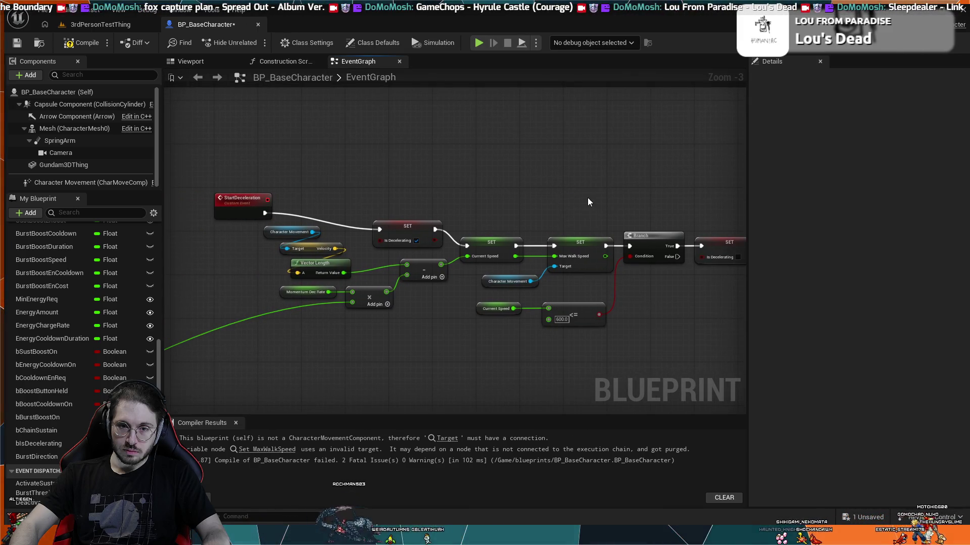
left_click_drag(419, 313, 364, 323)
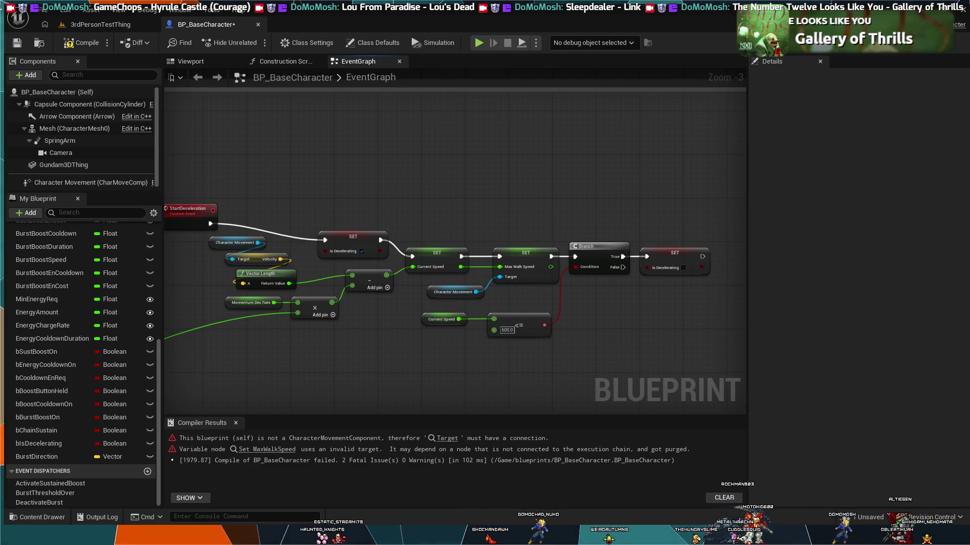
Step: Shift and zoom the view over the StartDeceleration chain with its 600.0 Branch check
left_click_drag(538, 312, 590, 320)
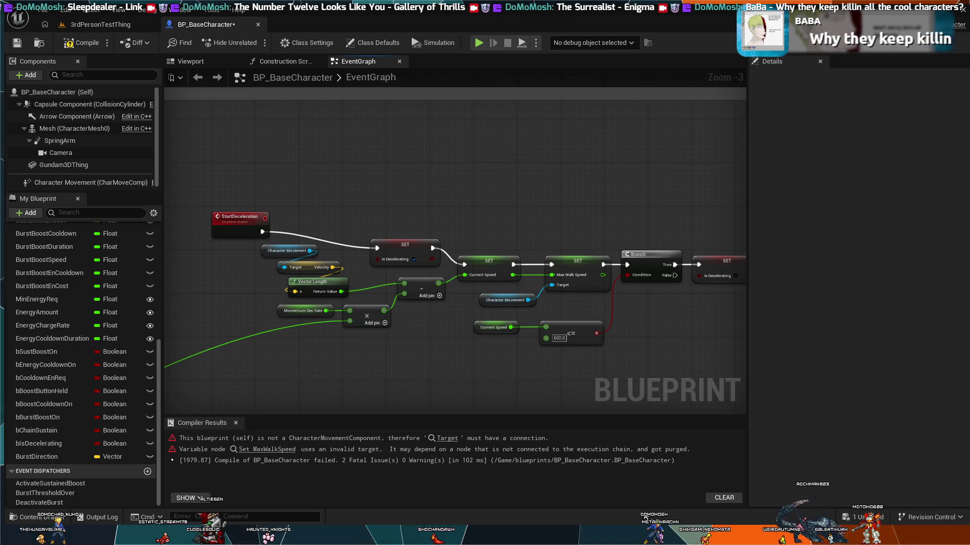
scroll(448, 312, "down", 1)
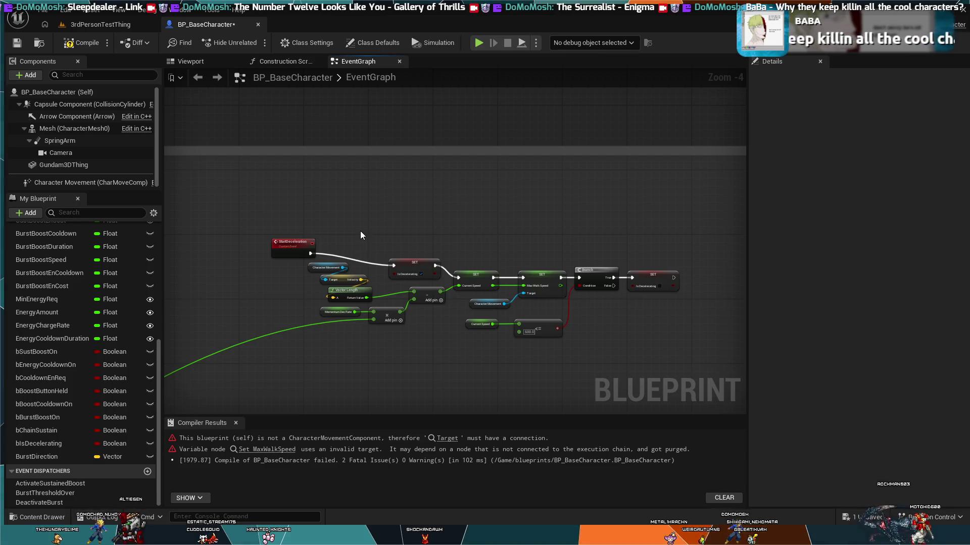
scroll(414, 230, "up", 1)
mouse_move(431, 244)
left_mouse_down()
mouse_move(368, 200)
mouse_move(401, 197)
mouse_move(425, 184)
mouse_move(405, 178)
mouse_move(408, 189)
mouse_move(420, 180)
left_mouse_up()
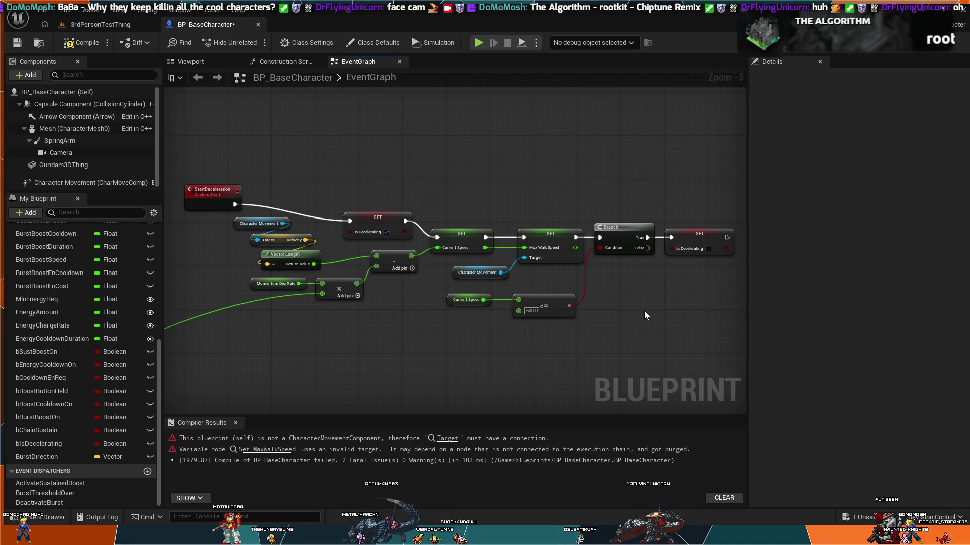
Step: Cut the exec links around the deceleration Branch, rewire Start Deceleration's output, and run a simulation
scroll(447, 235, "down", 2)
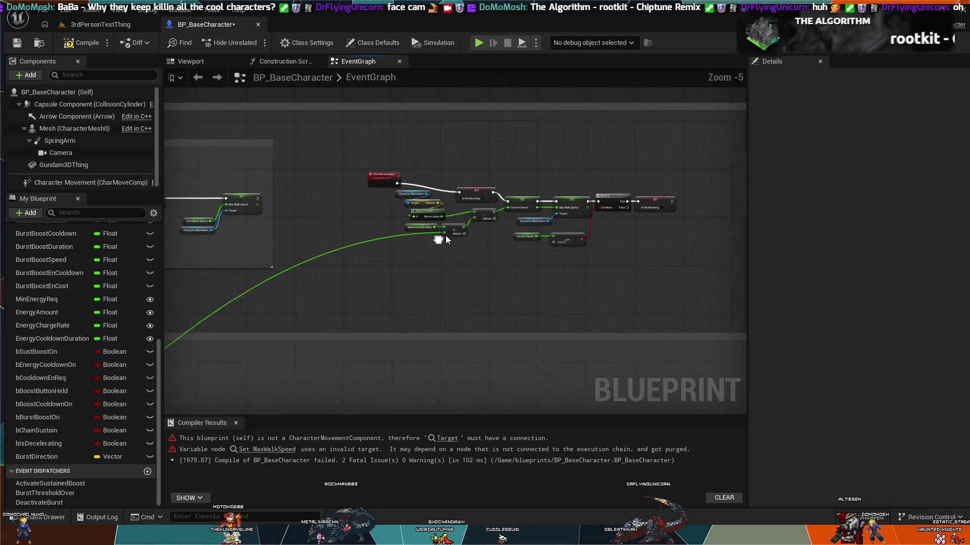
mouse_move(462, 219)
left_mouse_down()
mouse_move(362, 252)
mouse_move(423, 229)
mouse_move(366, 303)
mouse_move(352, 286)
left_mouse_up()
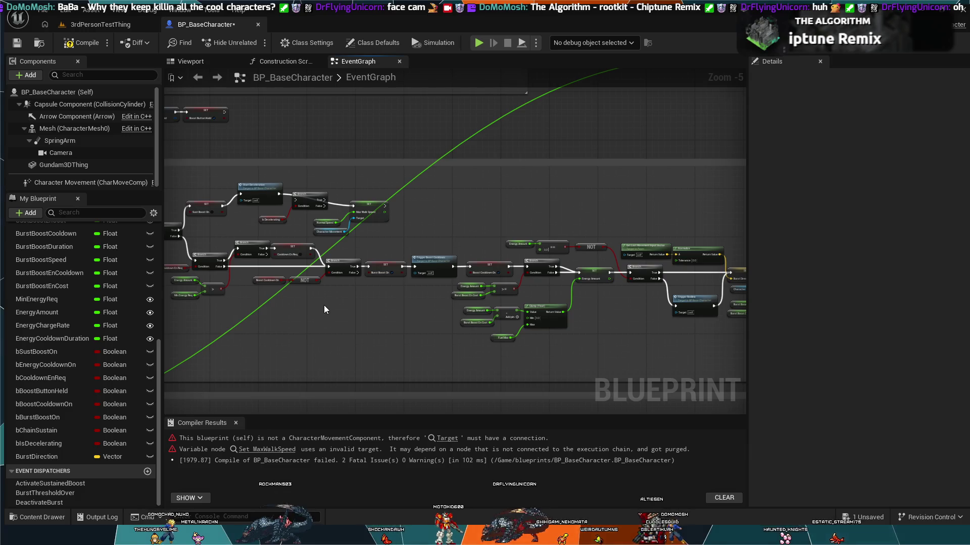
scroll(320, 325, "up", 2)
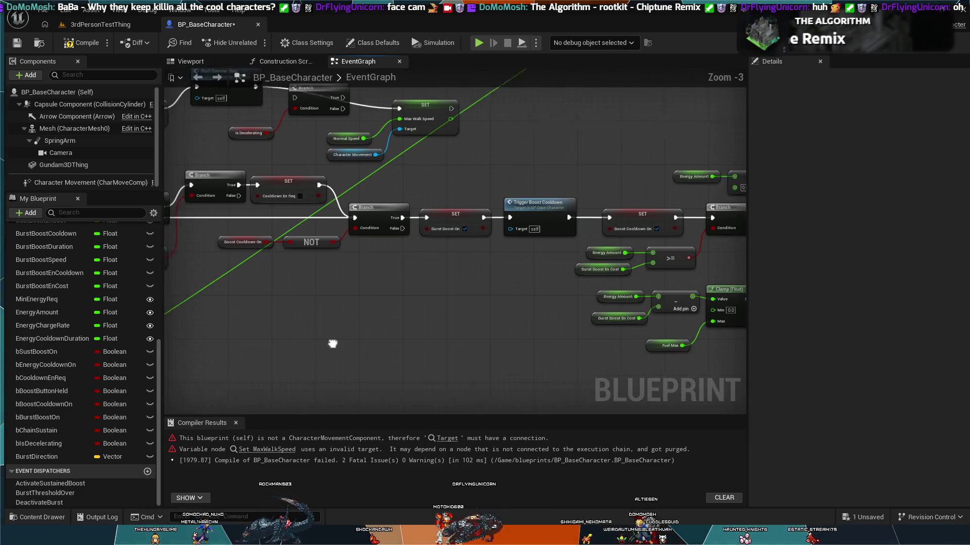
left_click_drag(277, 244, 282, 287)
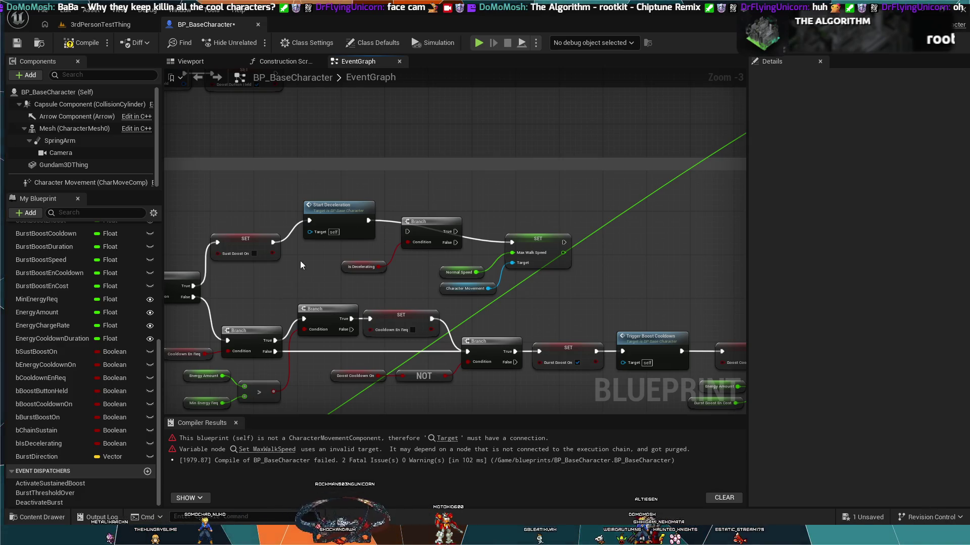
left_click_drag(312, 254, 320, 256)
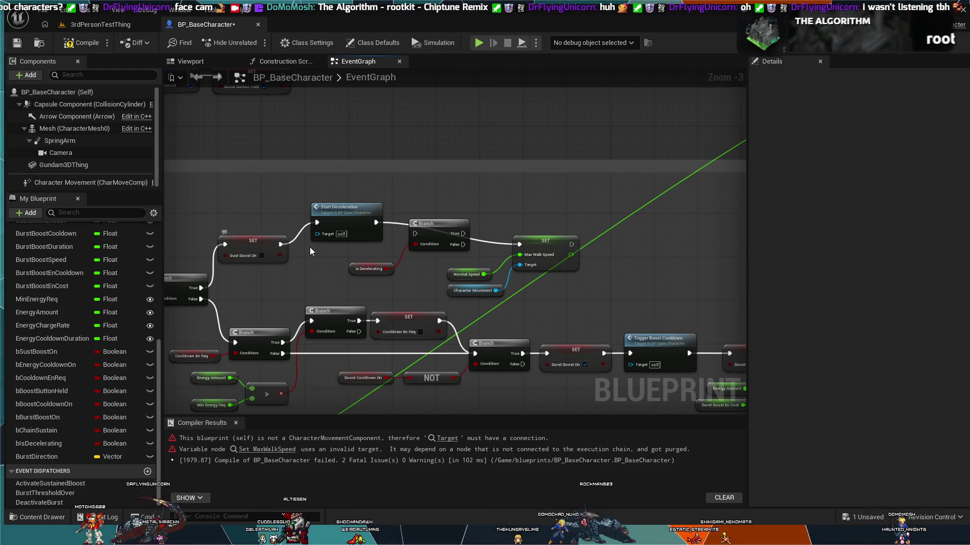
key("ctrl+z")
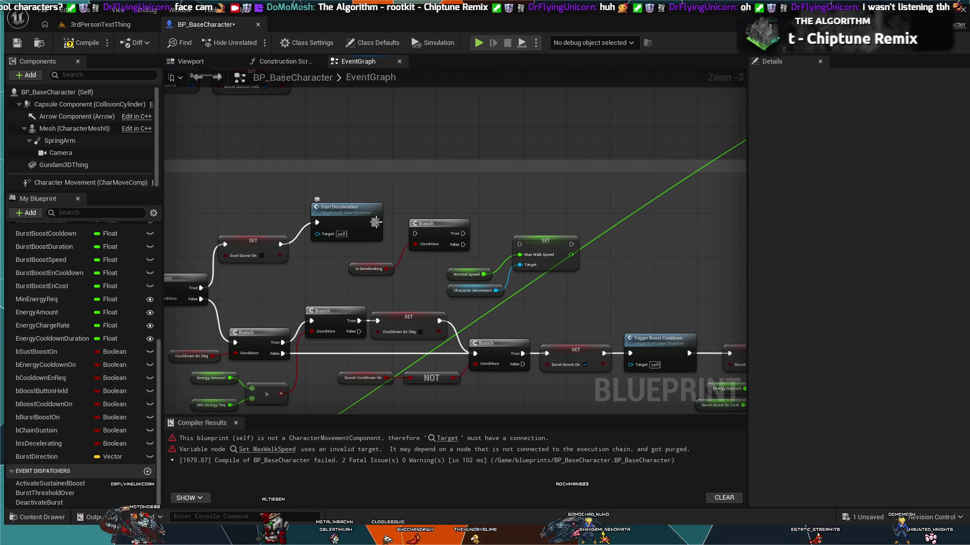
left_click_drag(375, 222, 415, 234)
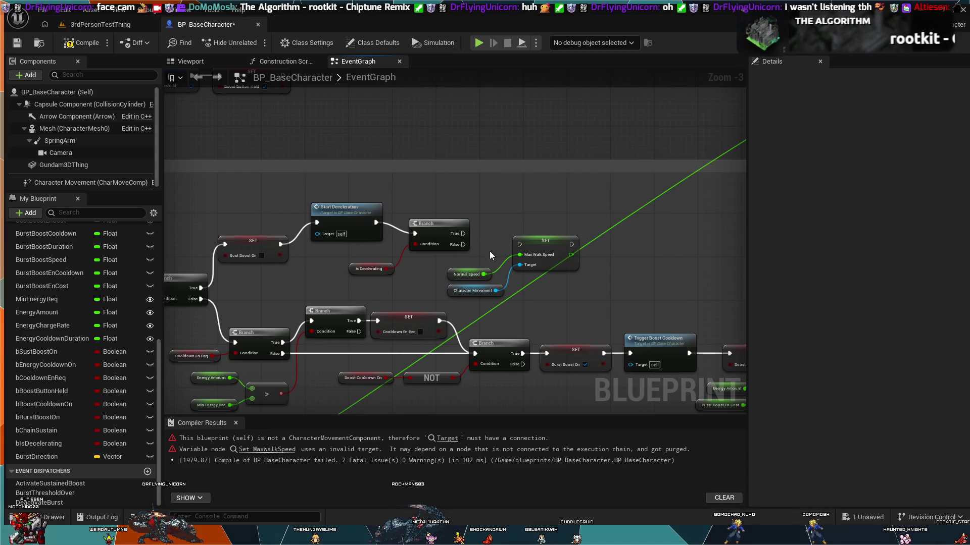
left_click(482, 43)
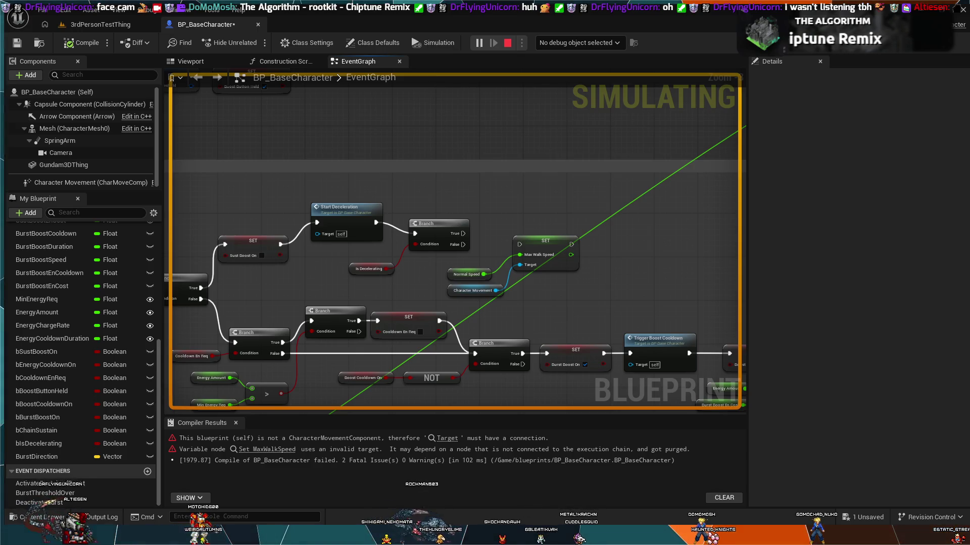
key("Escape")
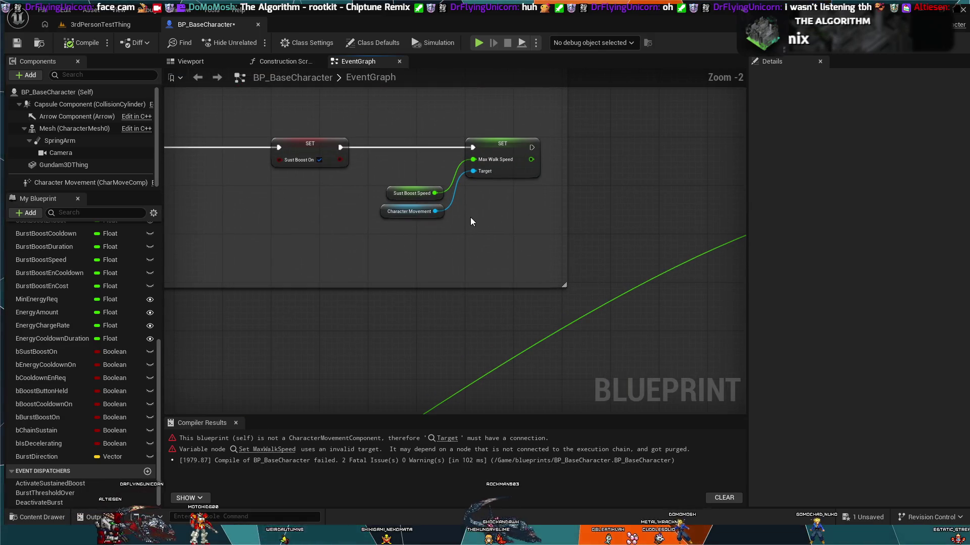
Step: Zoom and pan the EventGraph over to the SET Sust Boost On and SET Max Walk Speed nodes
scroll(505, 242, "up", 1)
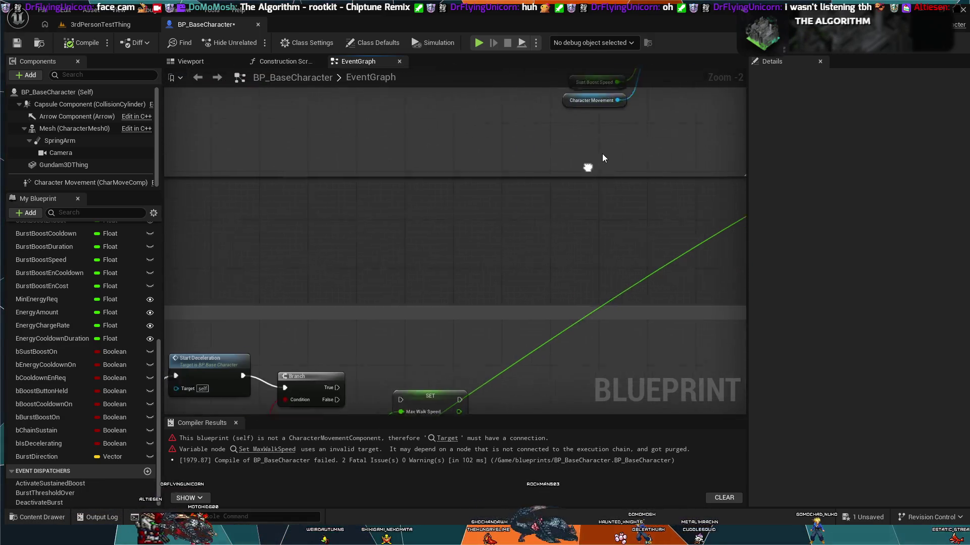
mouse_move(335, 361)
left_mouse_down()
mouse_move(402, 275)
mouse_move(368, 301)
left_mouse_up()
mouse_move(272, 306)
left_mouse_down()
mouse_move(253, 284)
mouse_move(323, 162)
mouse_move(393, 243)
left_mouse_up()
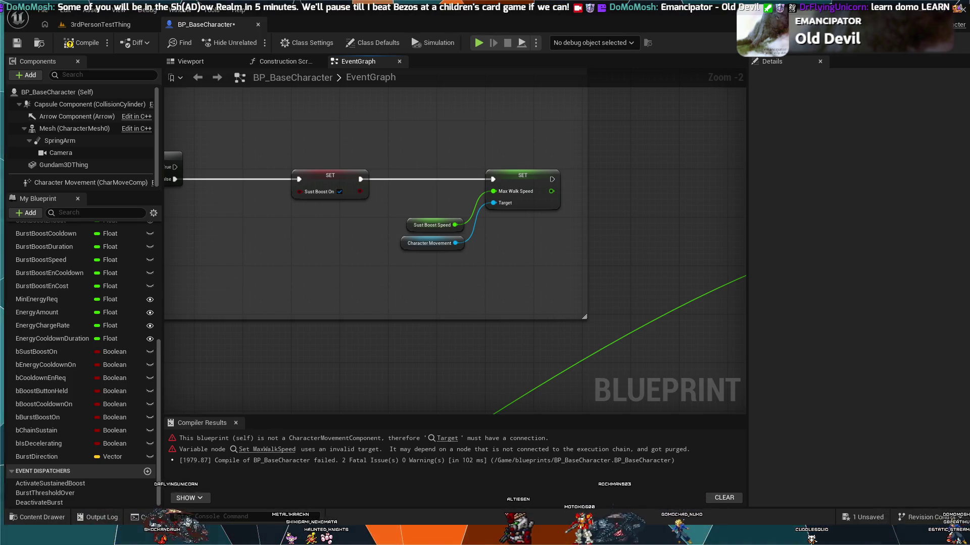
scroll(456, 197, "down", 2)
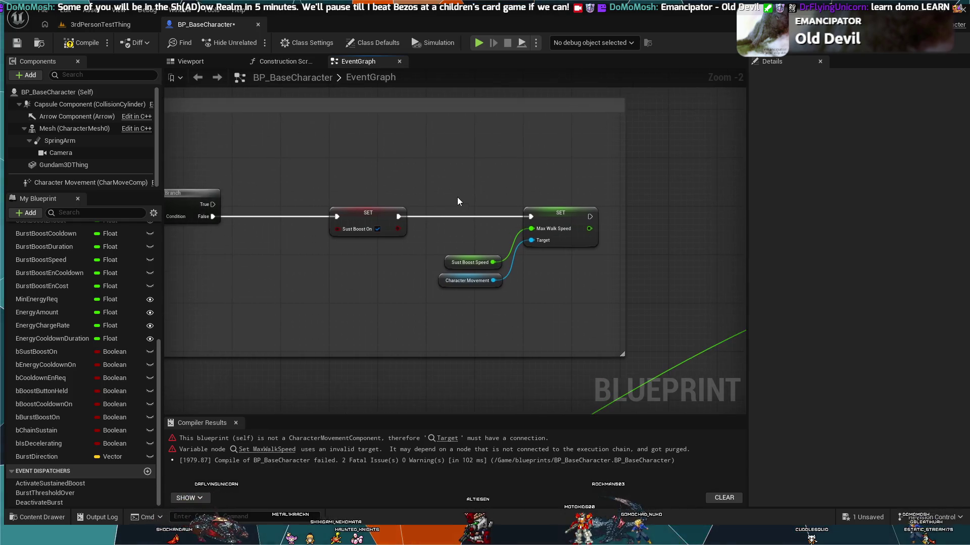
Step: Zoom the EventGraph in on the Branch False path
scroll(497, 188, "up", 2)
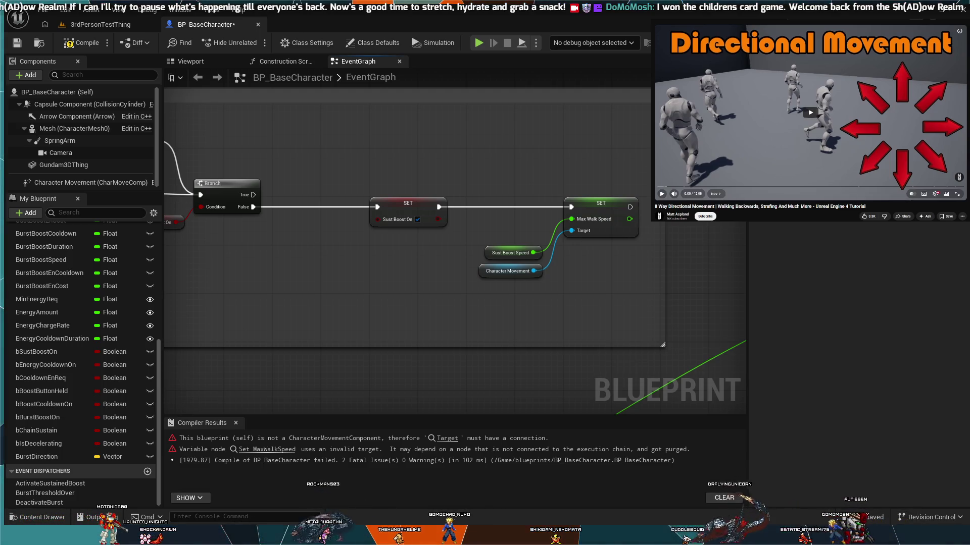
Step: Play the 8 Way Directional Movement tutorial, skip ahead twice, then rewind ten seconds
left_click(809, 119)
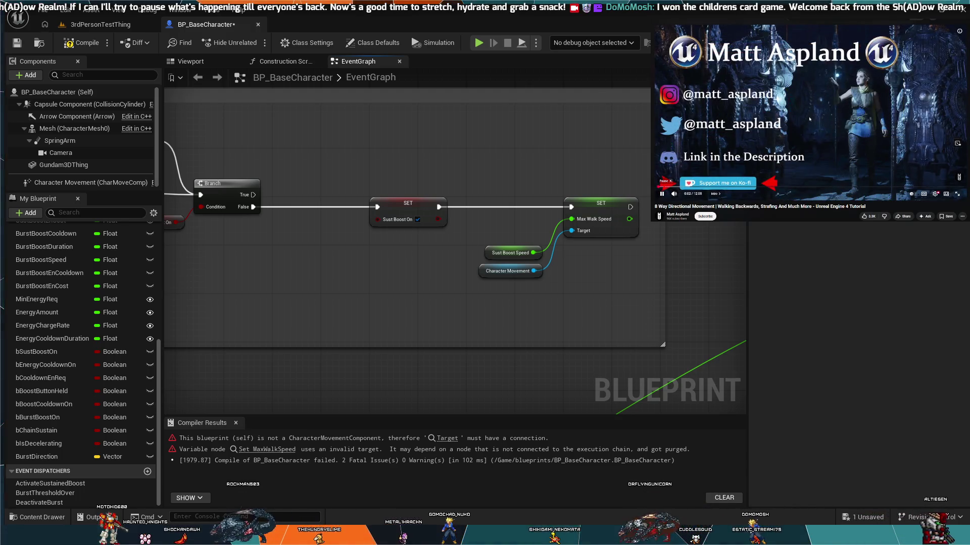
key("Right")
key("Right")
key("Right")
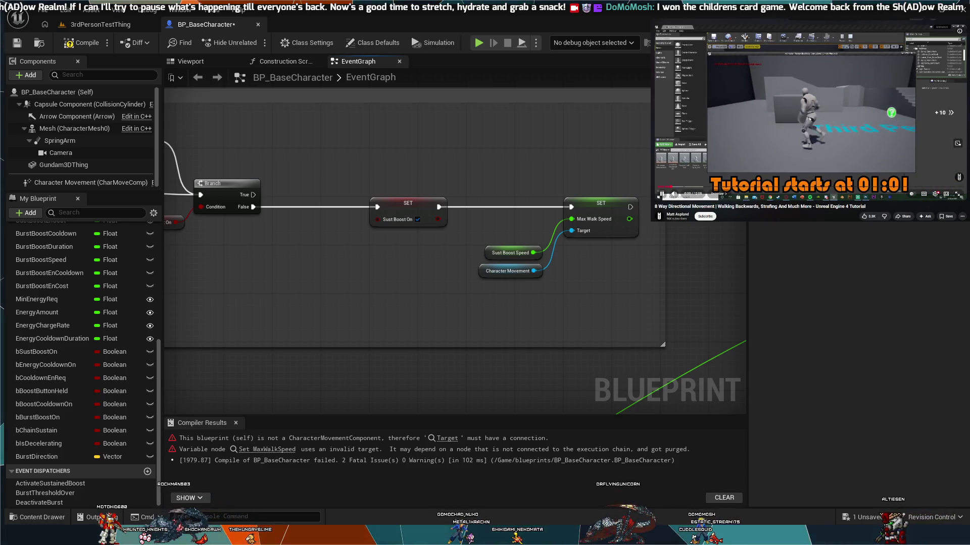
key("Right")
key("Right")
key("Right")
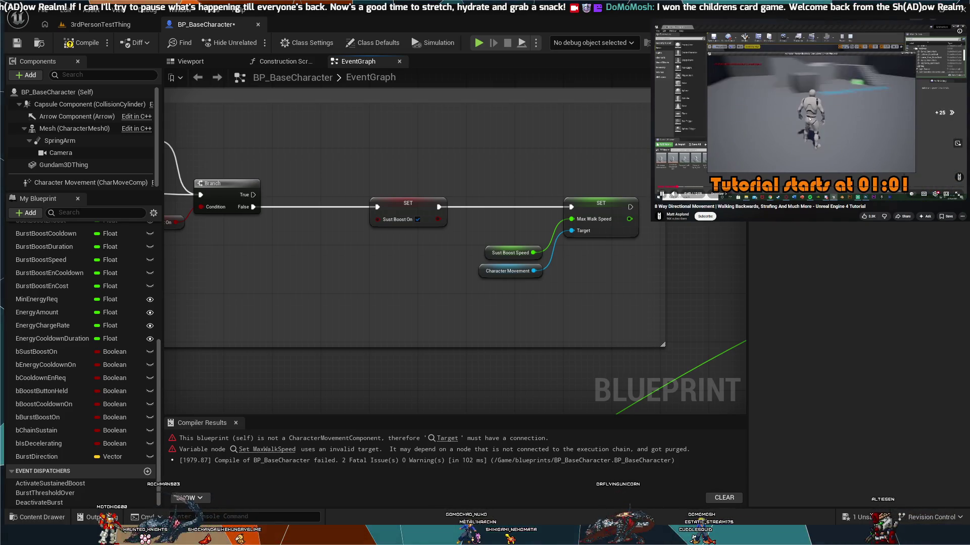
key("Left")
key("Left")
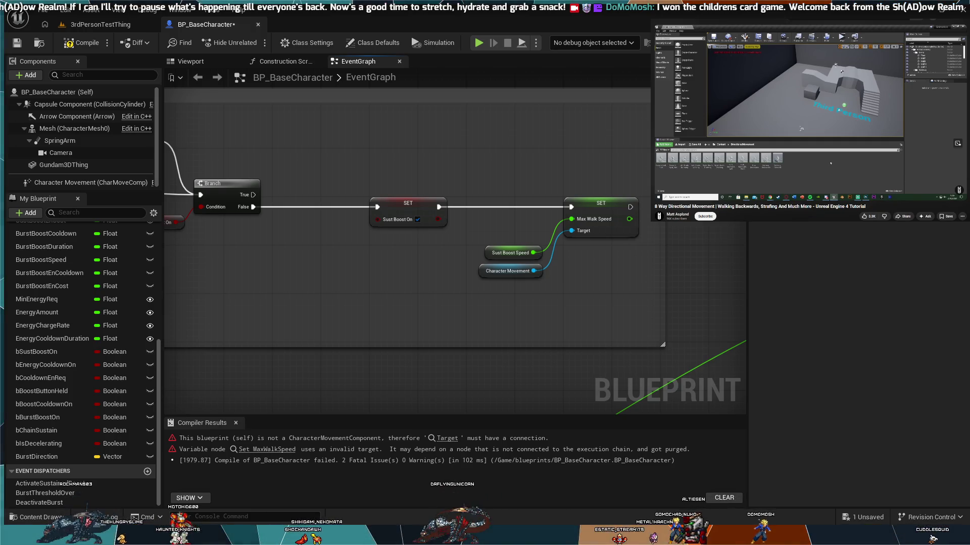
mouse_move(689, 187)
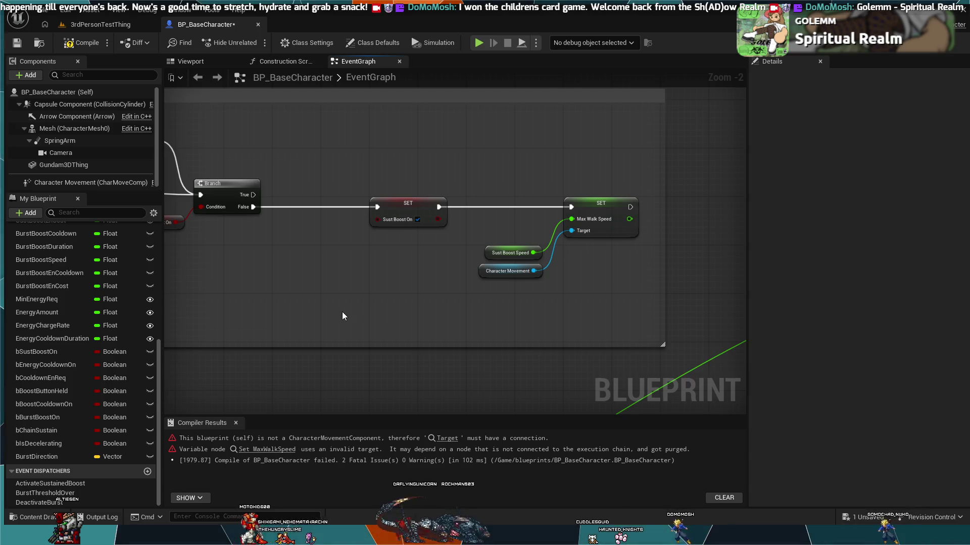
Step: Zoom out and back in on the StartDeceleration cluster, then paste a Get Velocity node
scroll(352, 321, "down", 2)
scroll(445, 208, "down", 1)
scroll(579, 278, "up", 4)
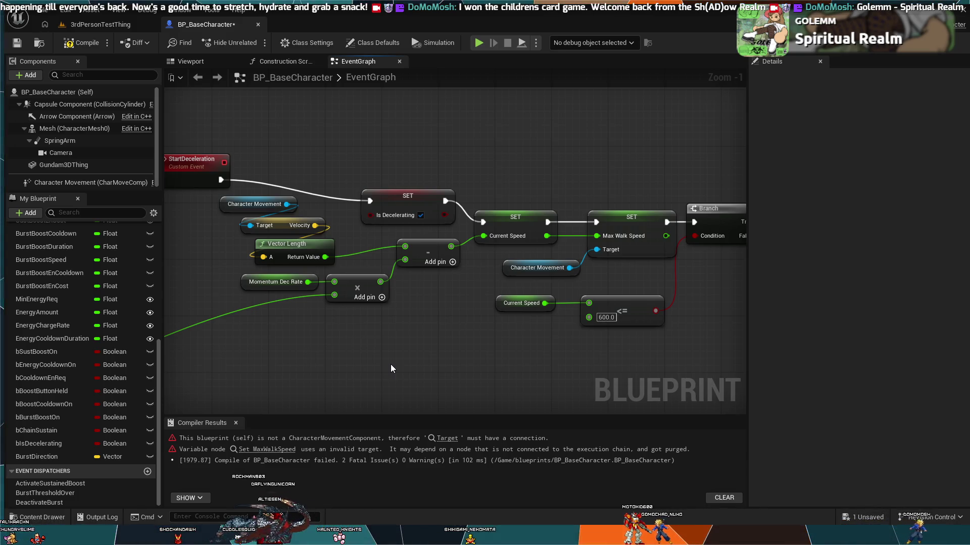
key("ctrl+v")
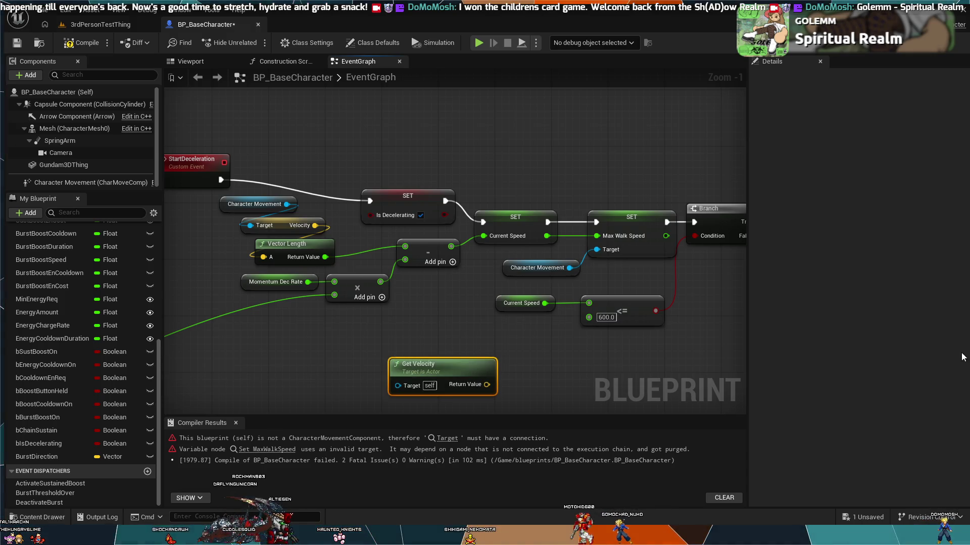
Step: Re-paste the Get Velocity node below StartDeceleration and pan to review the deceleration chain
key("Delete")
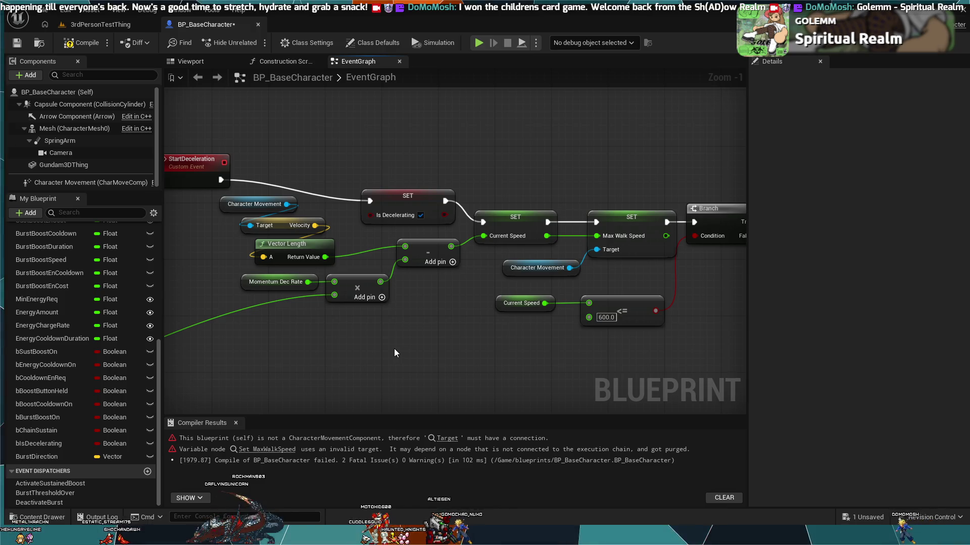
key("ctrl+v")
left_click_drag(413, 332, 528, 297)
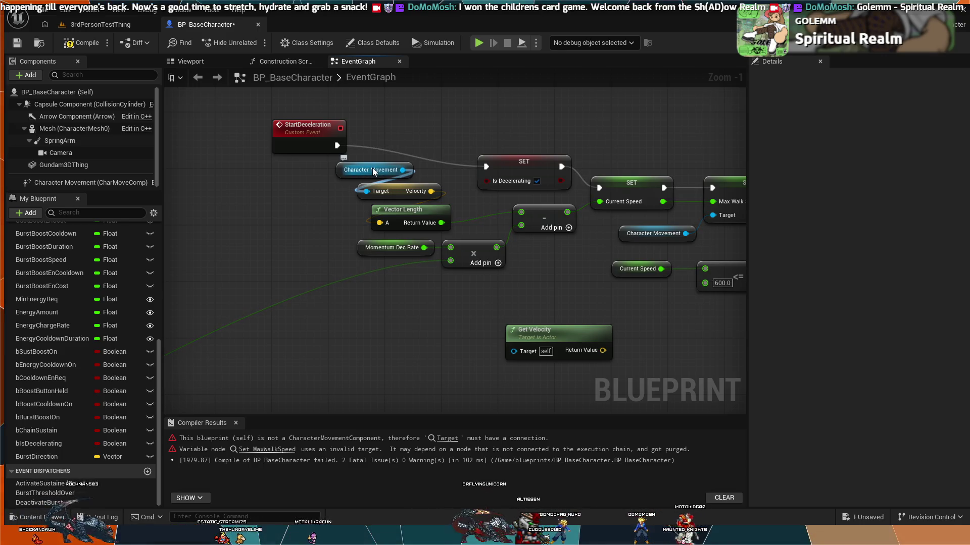
left_click_drag(595, 270, 438, 288)
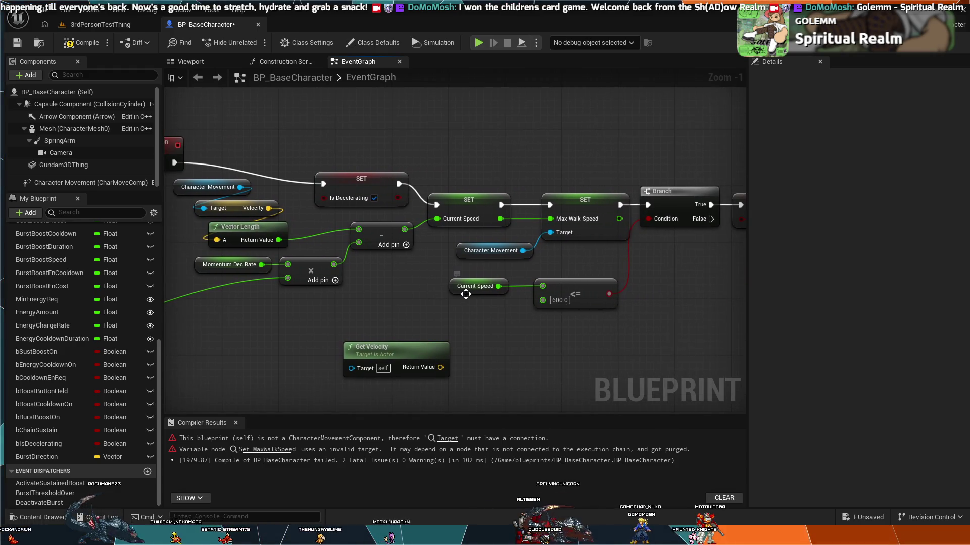
scroll(56, 388, "up", 5)
scroll(55, 390, "up", 7)
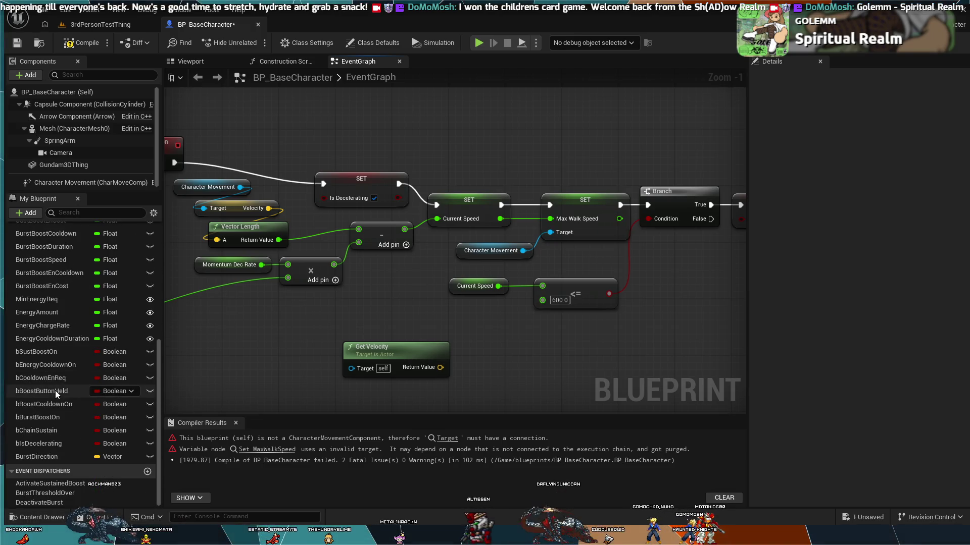
scroll(56, 390, "up", 1)
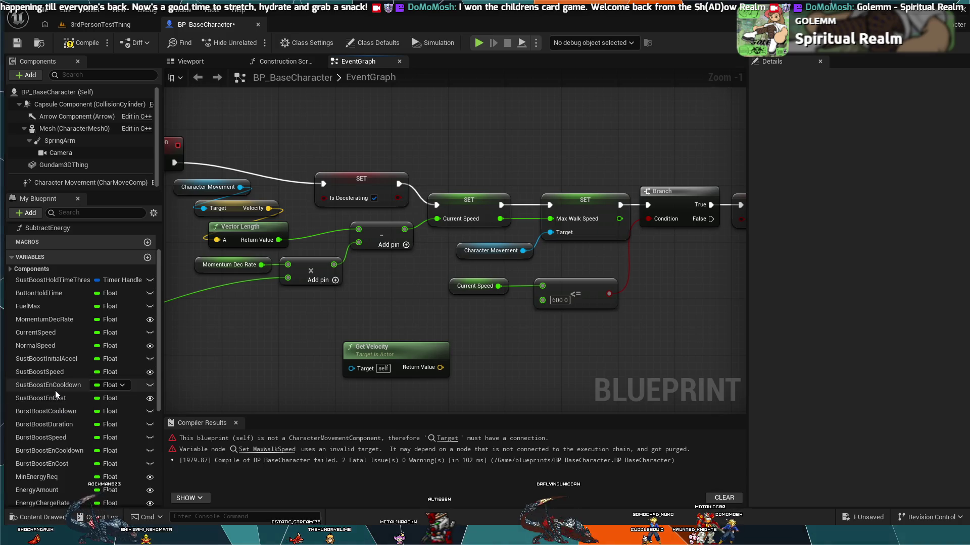
left_click_drag(295, 334, 383, 329)
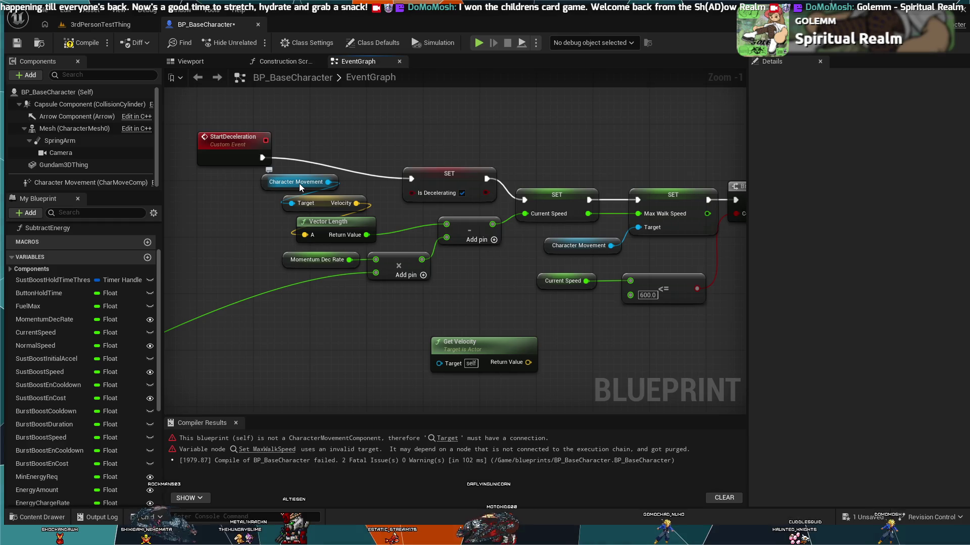
Step: Move Character Movement aside and break its link to the Velocity getter's Target
mouse_move(302, 177)
left_mouse_down()
mouse_move(191, 188)
mouse_move(199, 195)
left_mouse_up()
left_click(247, 205)
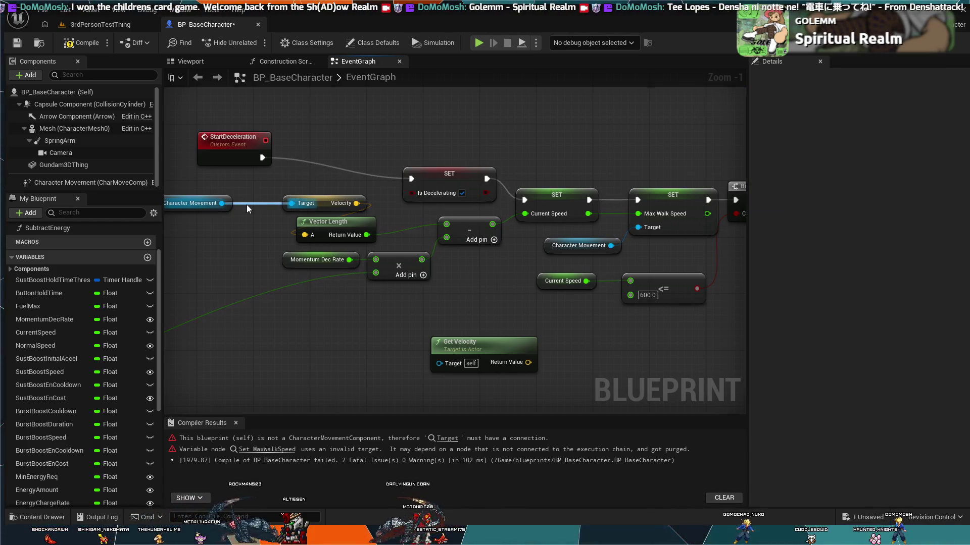
left_click(246, 205, "alt")
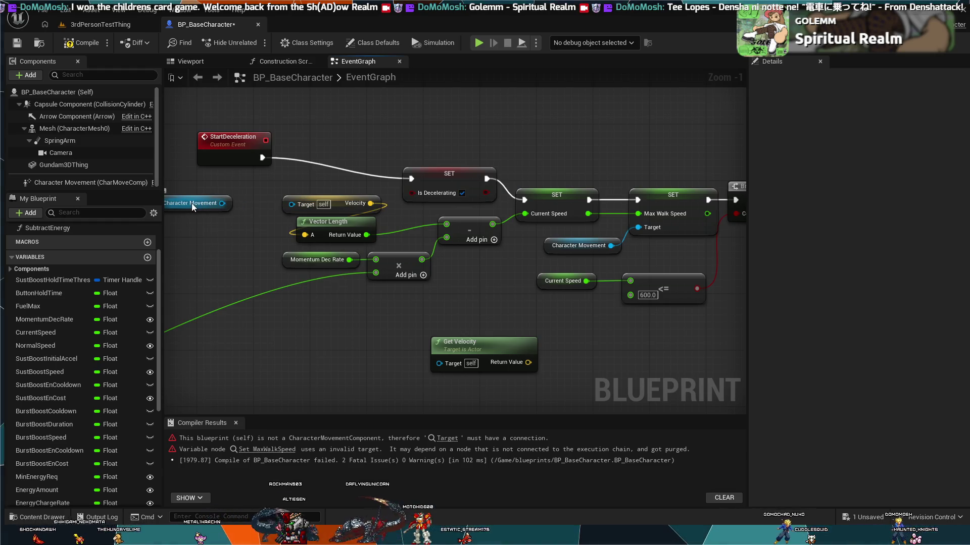
Step: Unlink Character Movement from Get Velocity and park it left of the Velocity getter
mouse_move(191, 203)
left_mouse_down()
mouse_move(401, 408)
mouse_move(422, 410)
mouse_move(444, 361)
mouse_move(435, 343)
left_mouse_up()
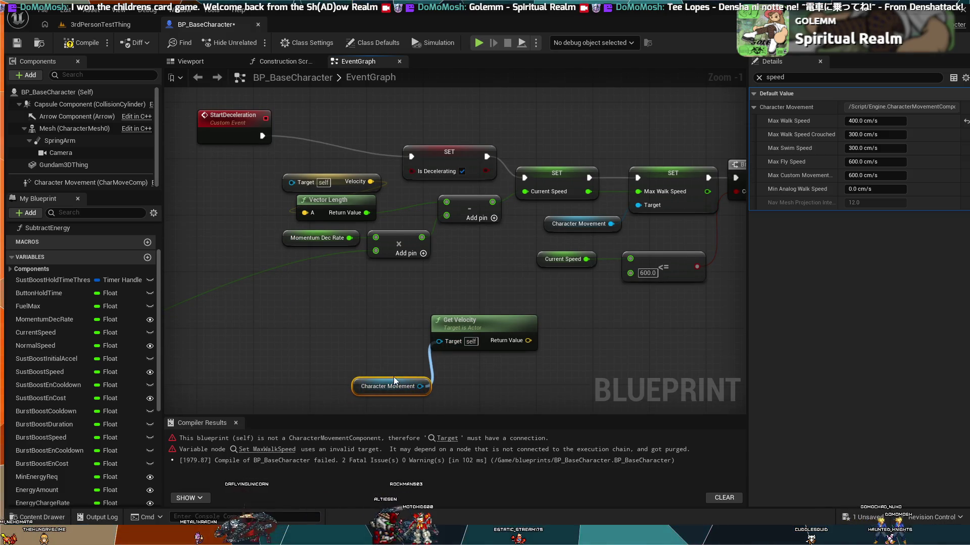
mouse_move(396, 376)
left_mouse_down()
mouse_move(388, 335)
mouse_move(446, 342)
left_mouse_up()
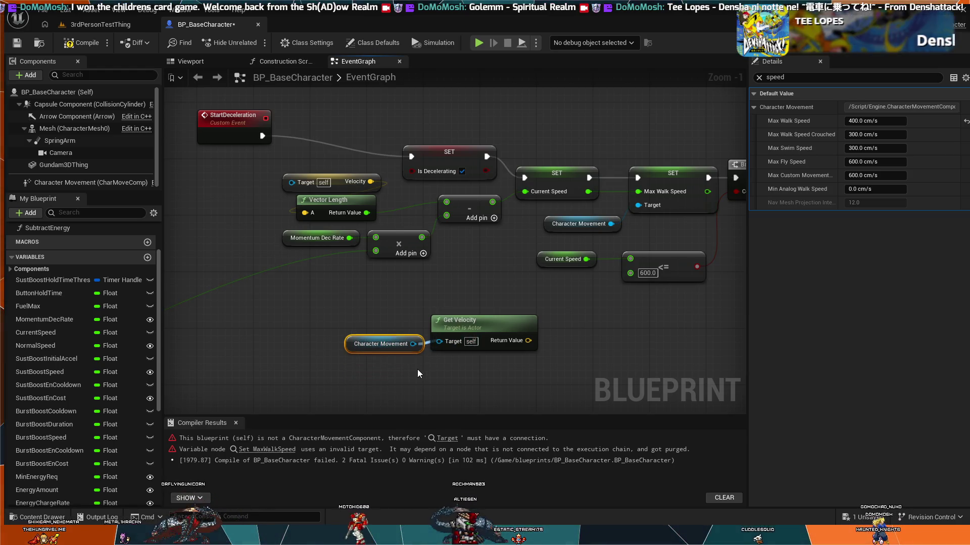
left_click(413, 344, "alt")
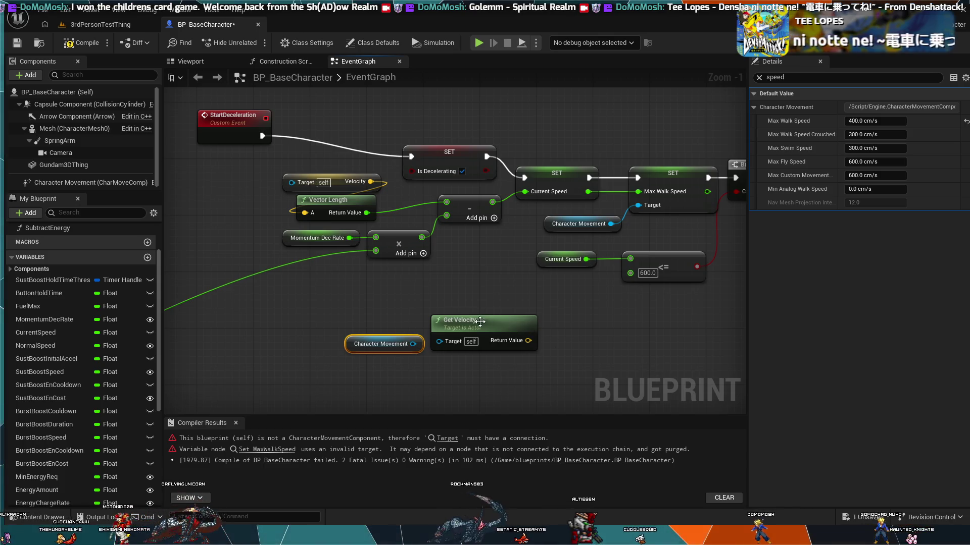
left_click_drag(394, 343, 310, 287)
left_click_drag(275, 247, 235, 189)
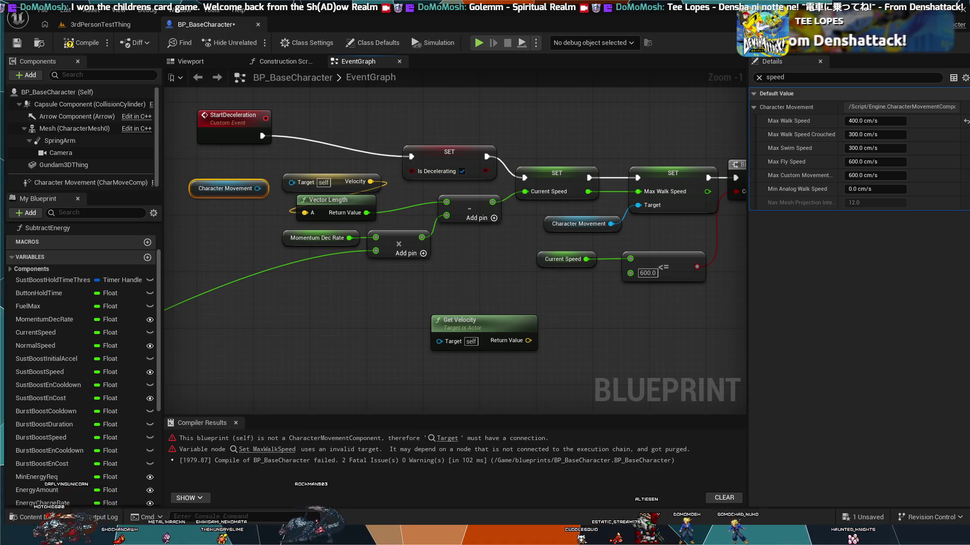
left_click_drag(309, 174, 301, 166)
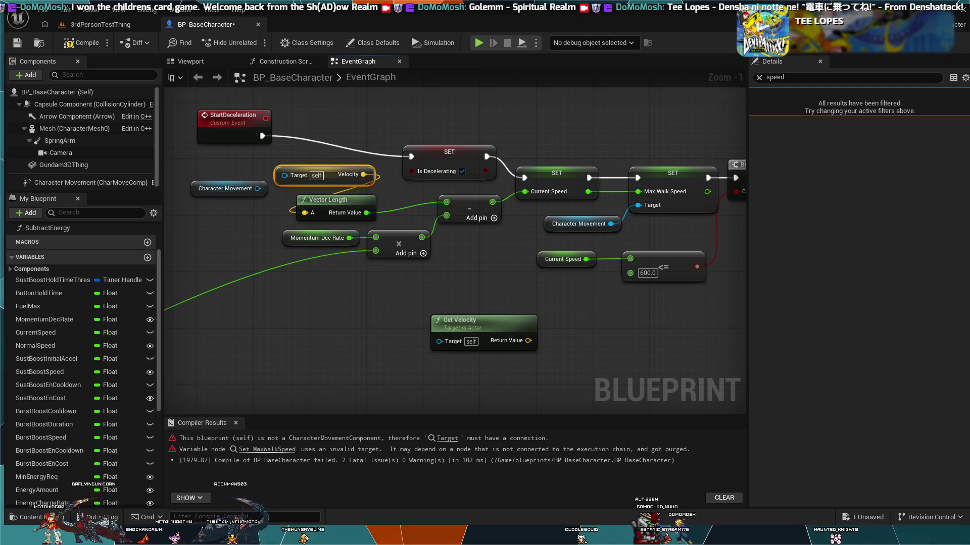